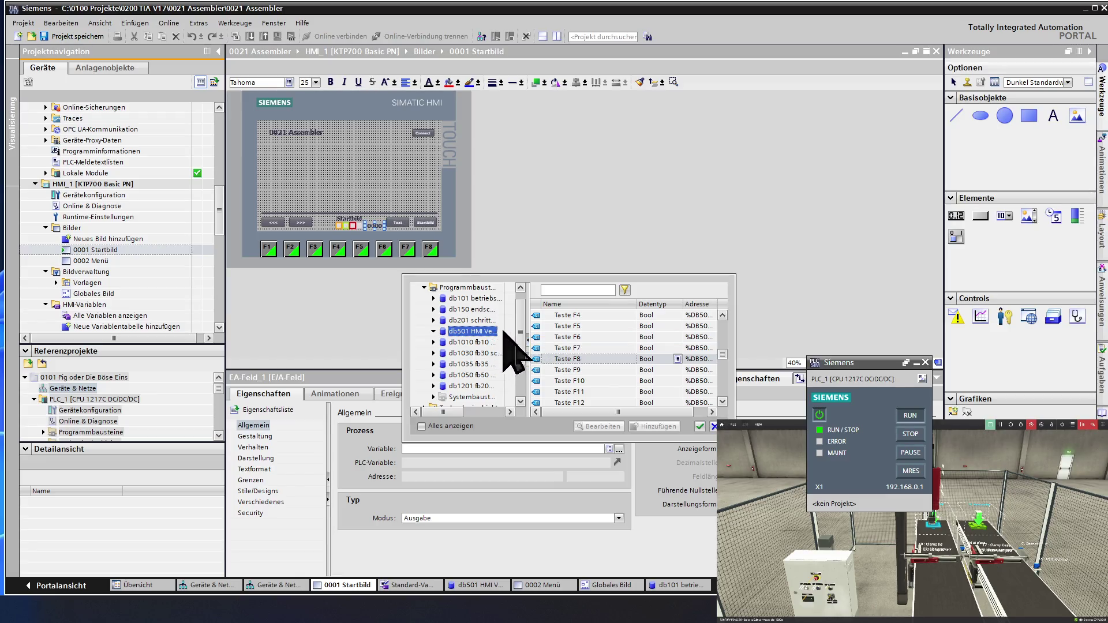
Bind the Startbild footer I/O field to the db501 HMI Verbindung tag 'Bild 2 Aktuelle Bildnummer'
scroll(580, 355, up, 8)
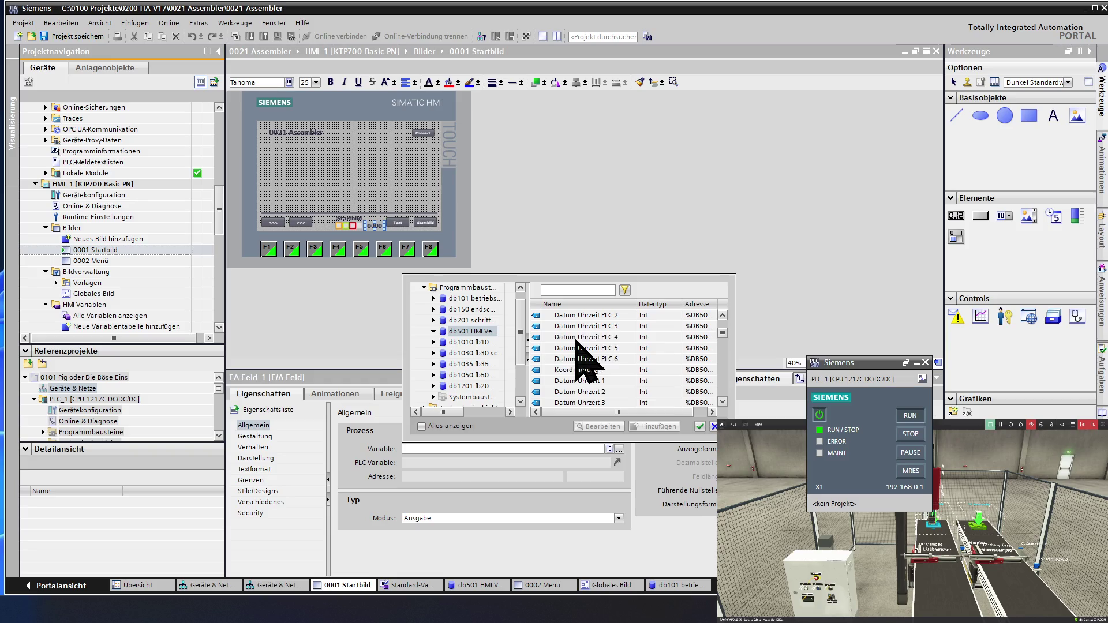
scroll(576, 341, up, 4)
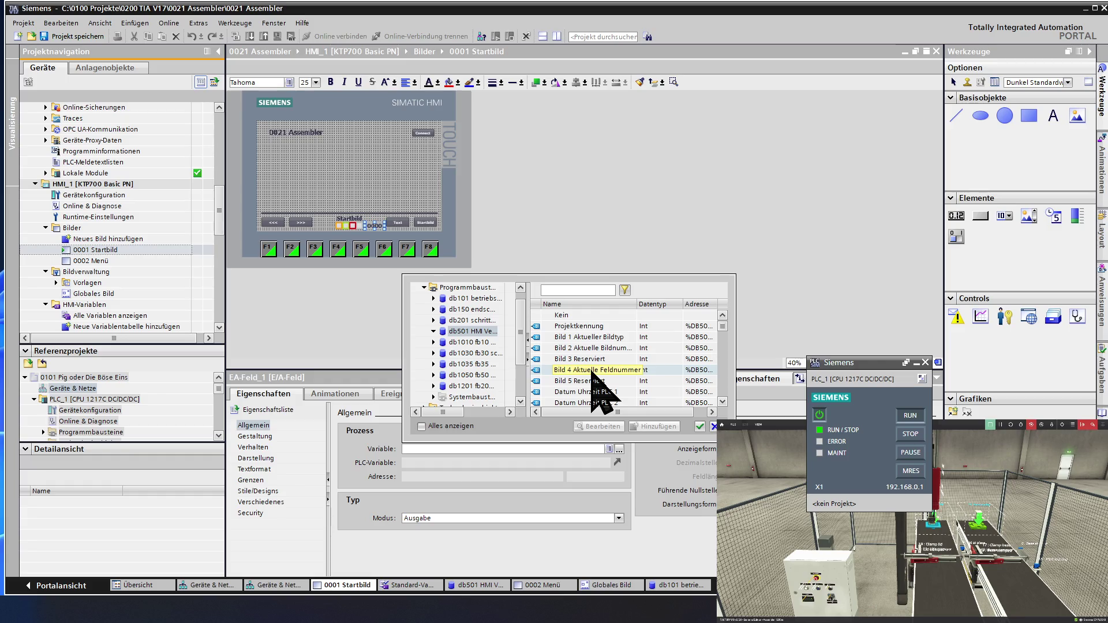
click(601, 348)
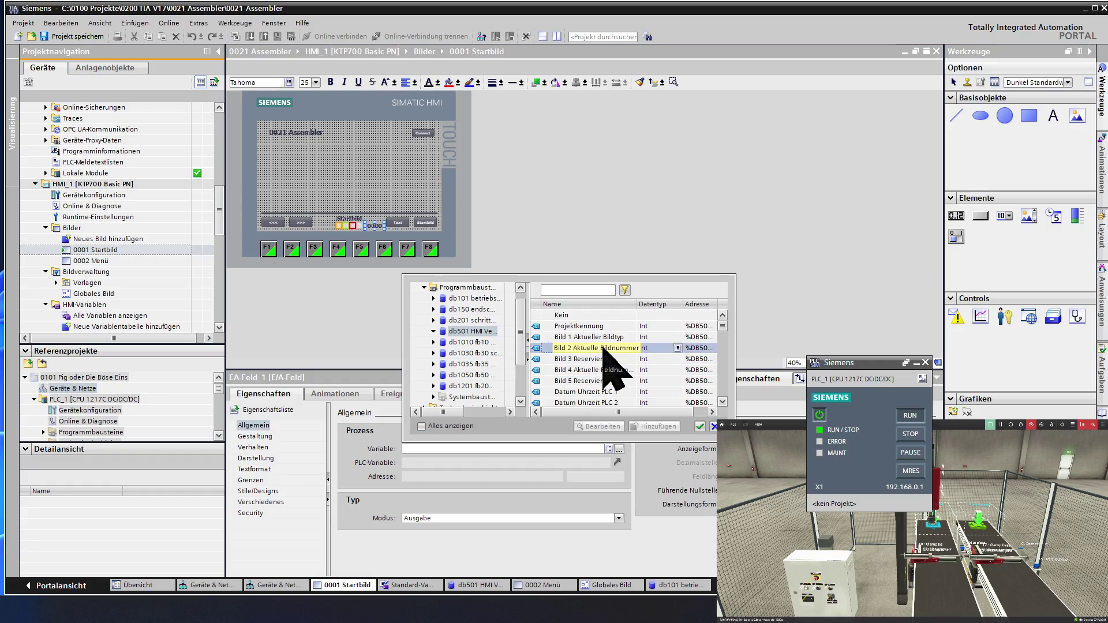
double_click(603, 348)
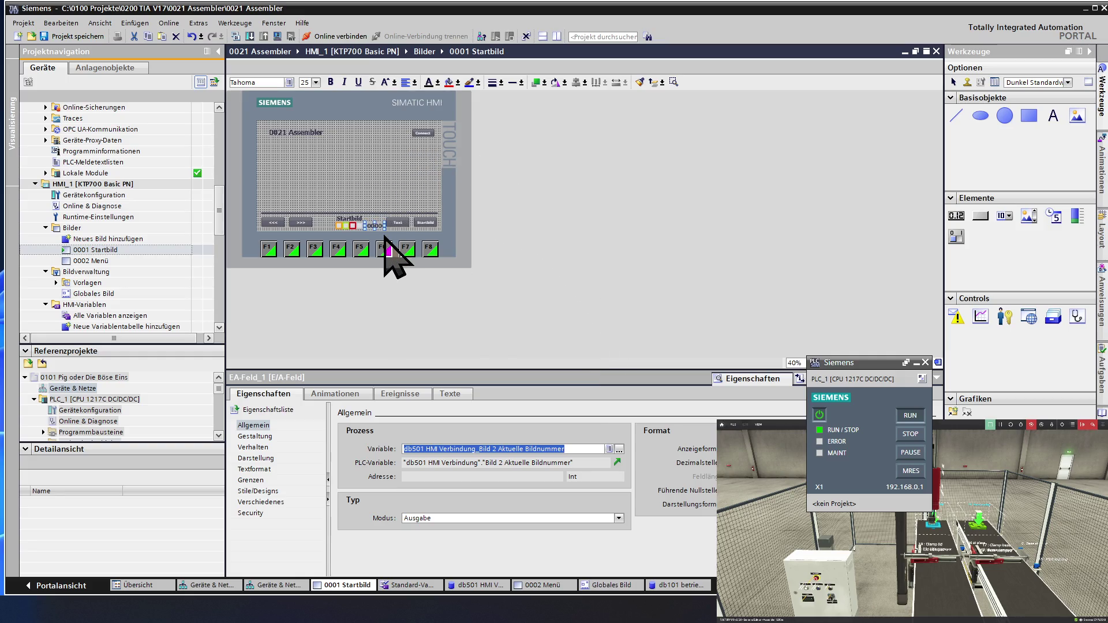
click(365, 194)
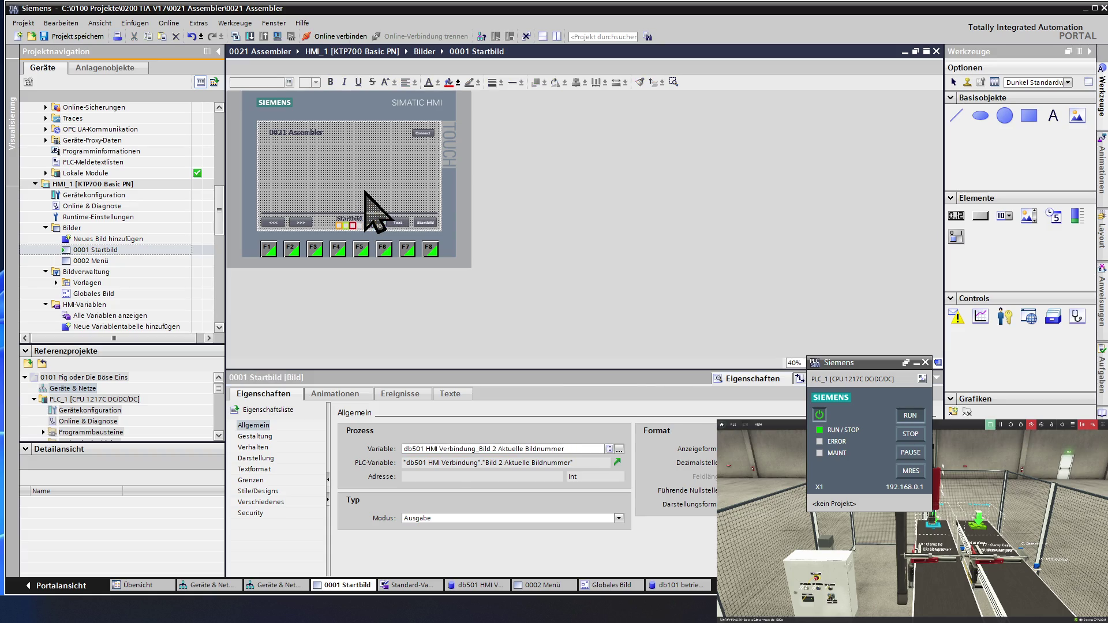
click(339, 226)
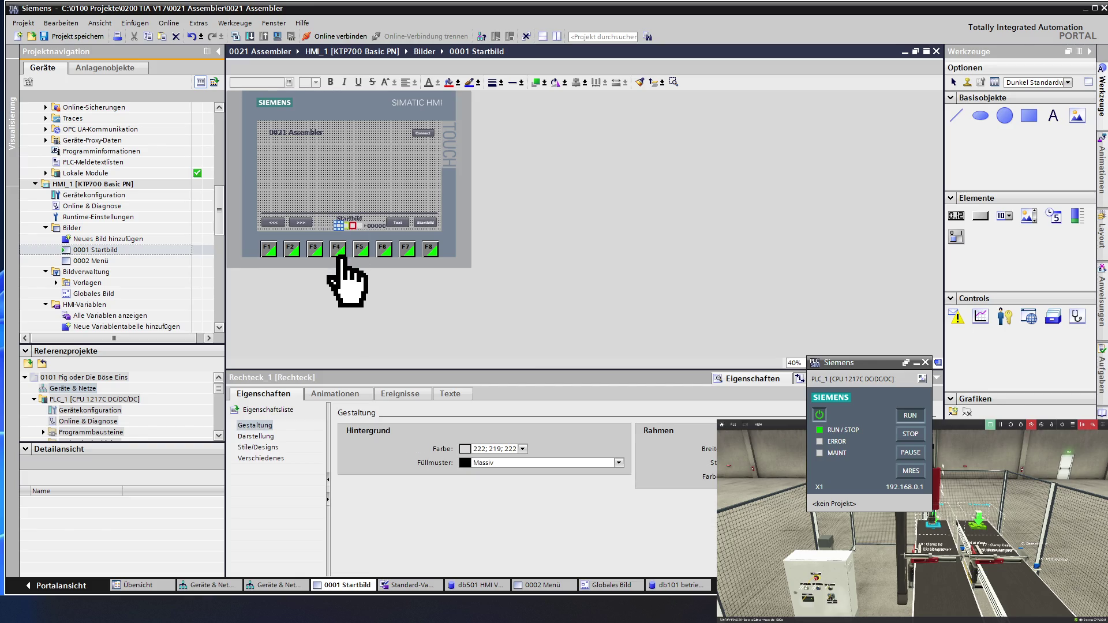
click(372, 226)
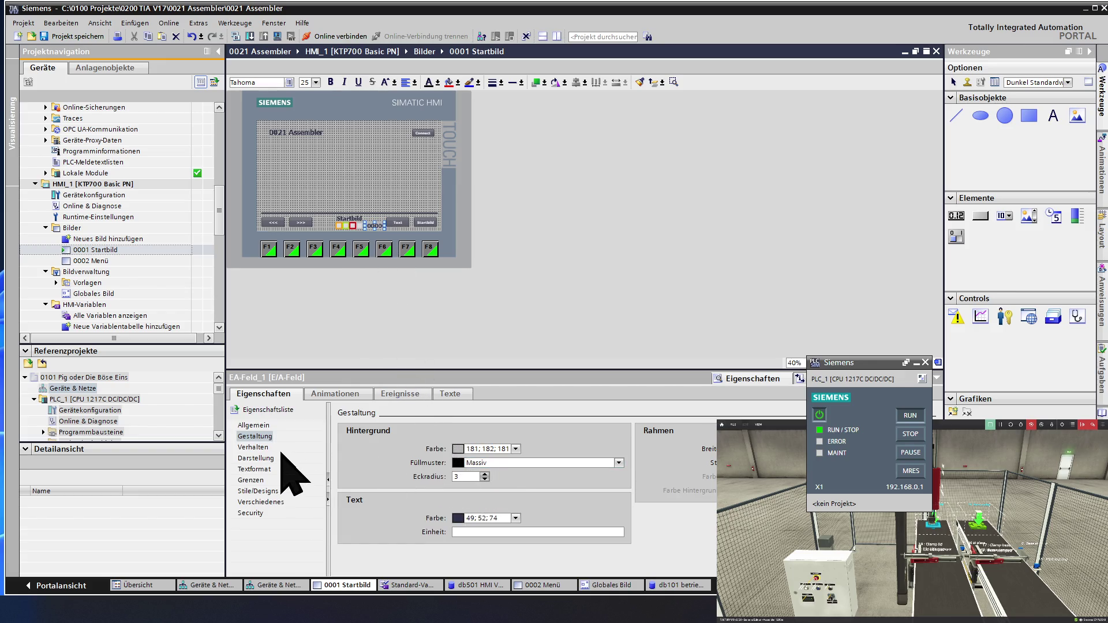
click(260, 426)
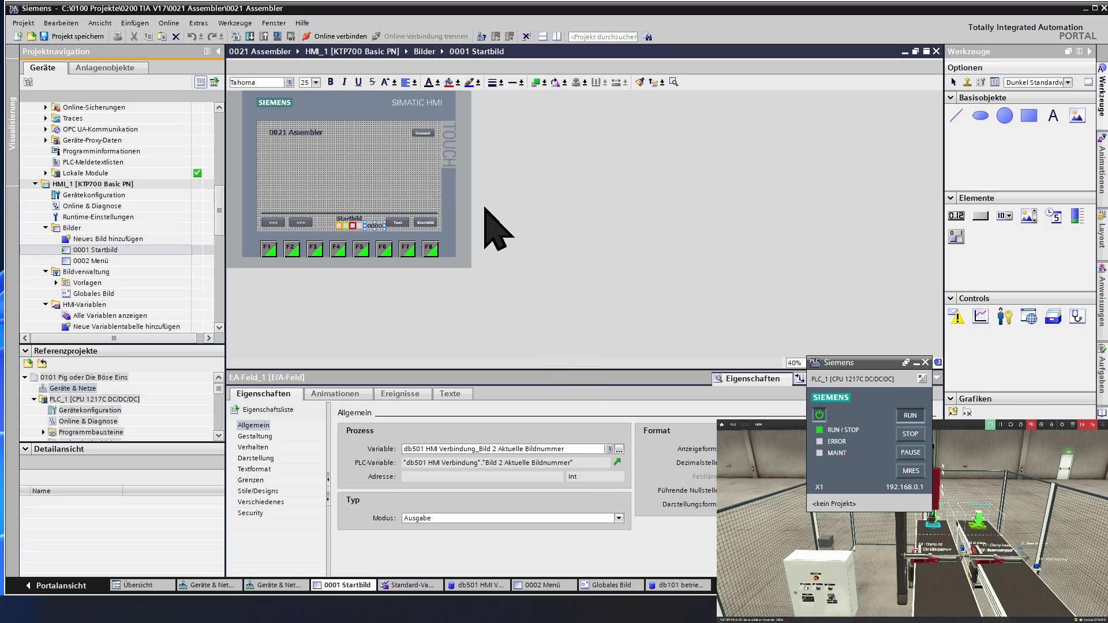
click(339, 226)
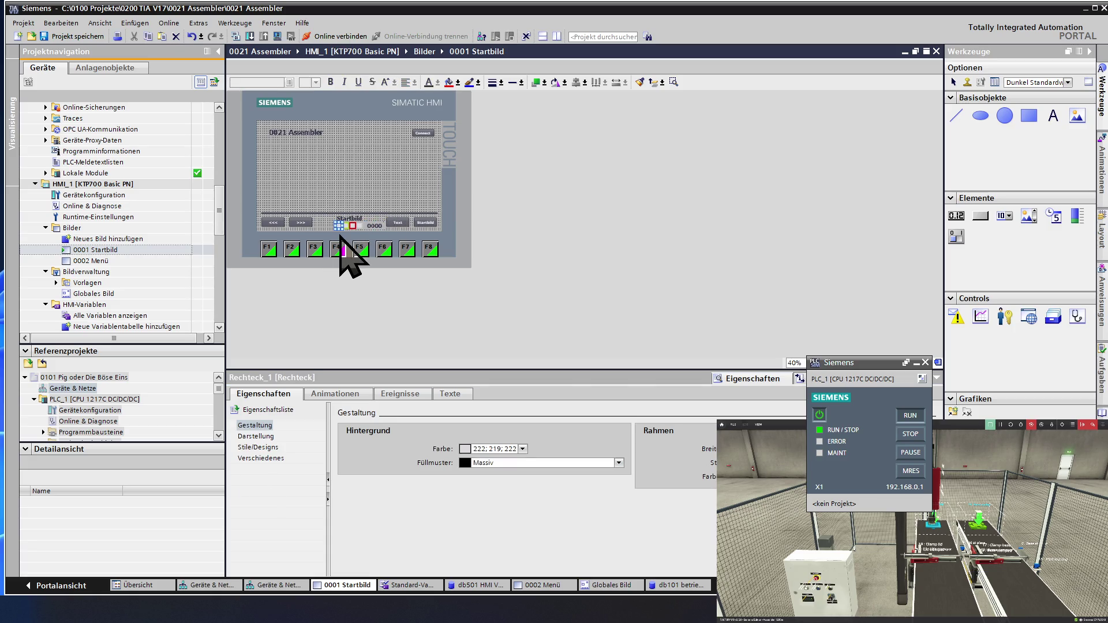
Drive Rechteck_1's appearance animation from the db101 betriebsart tag ML Manuell Ein
click(330, 394)
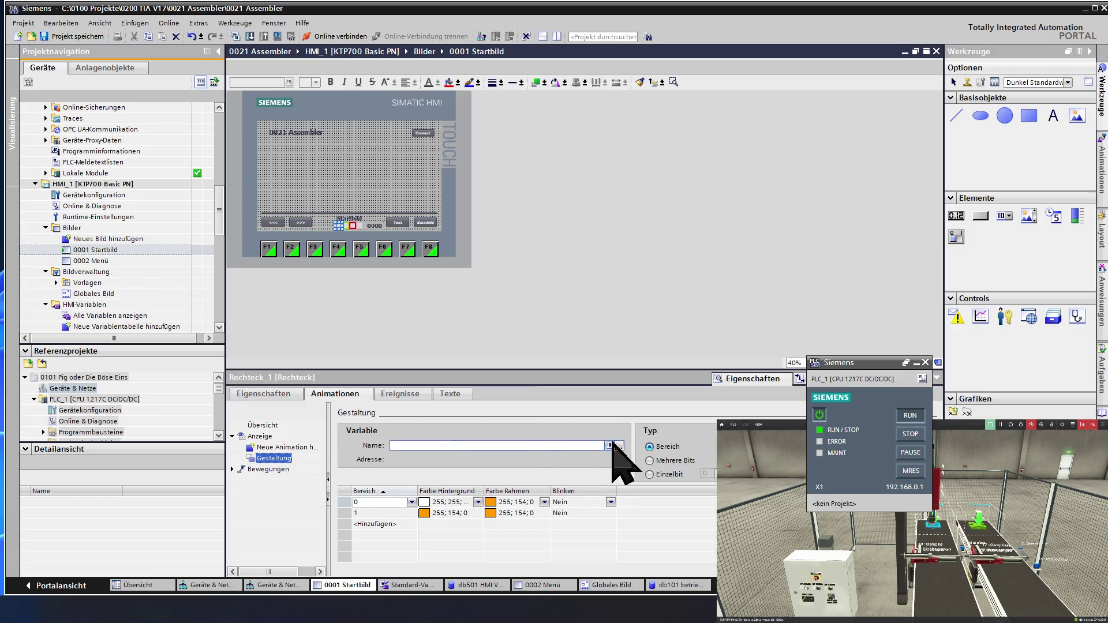
click(619, 445)
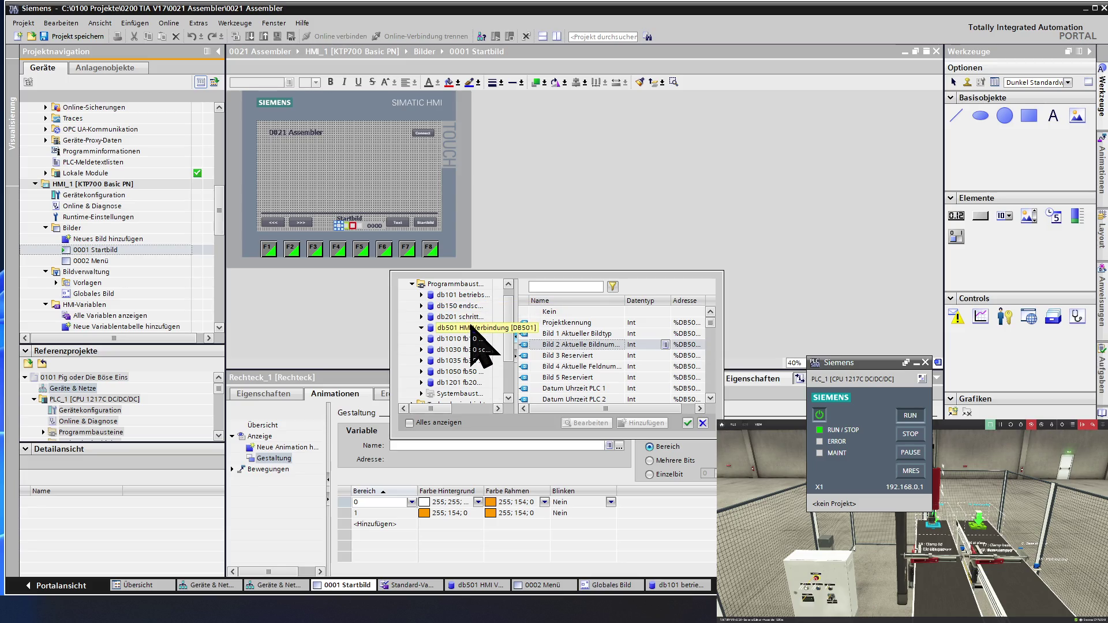
click(470, 295)
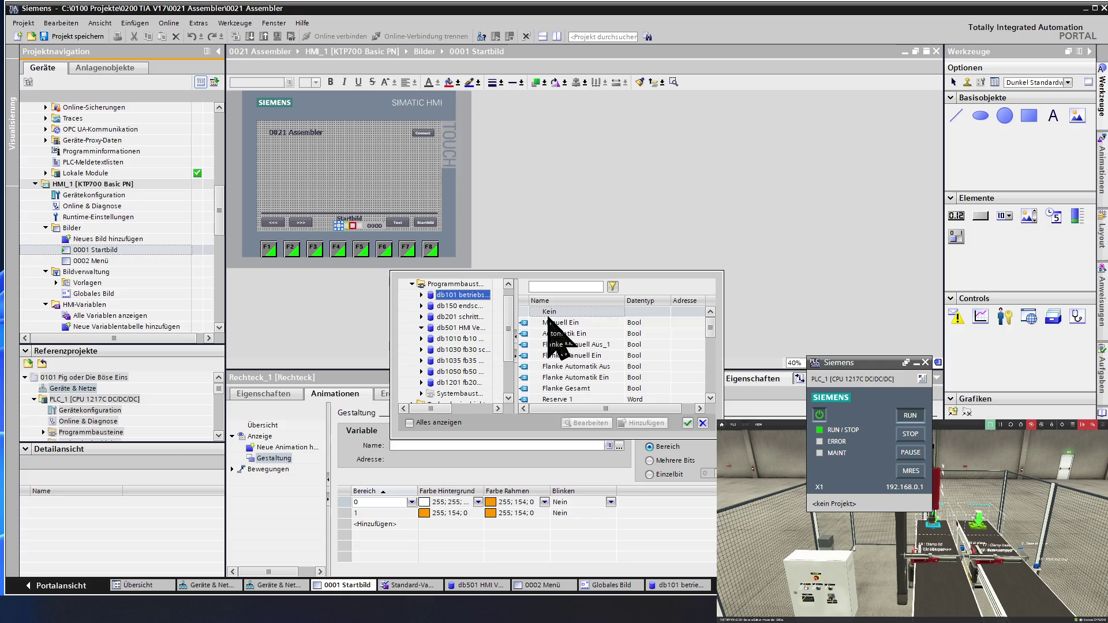
click(576, 323)
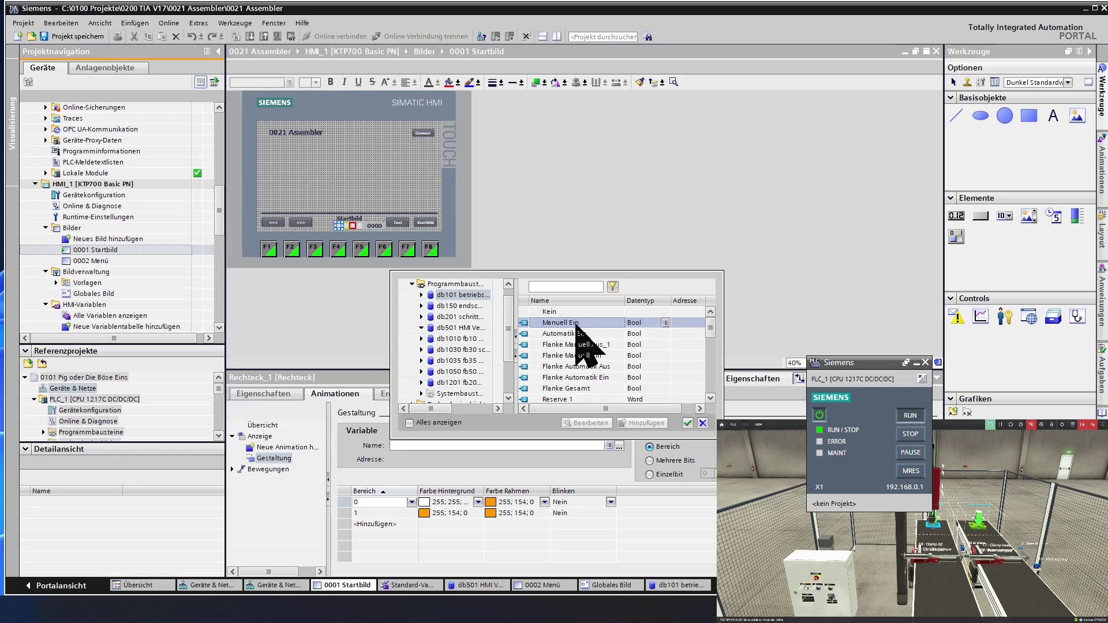
scroll(577, 326, down, 4)
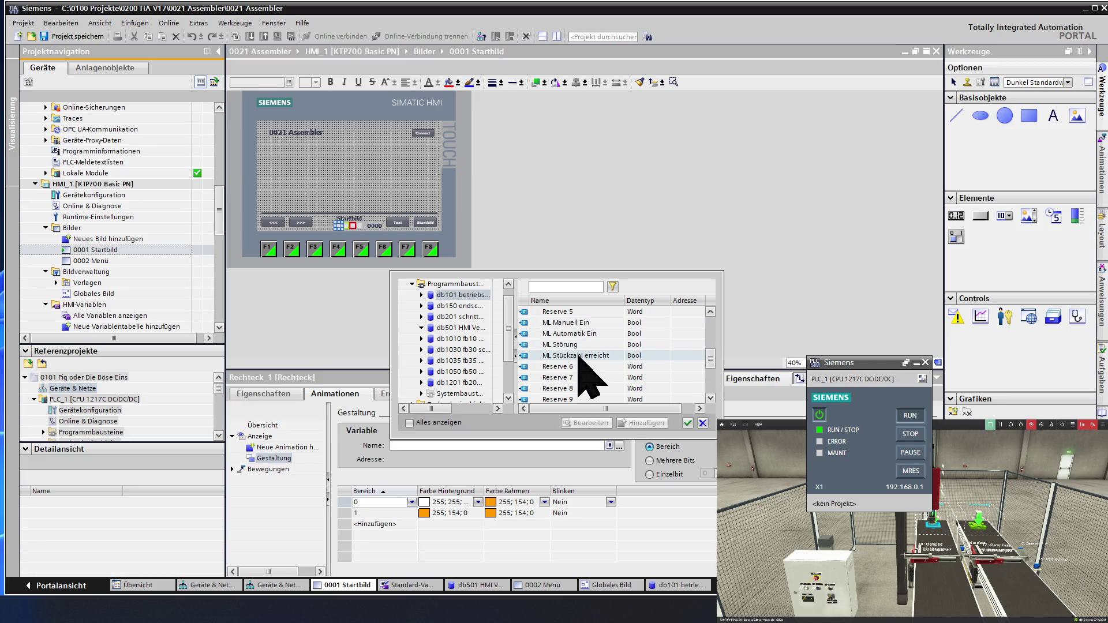
click(576, 323)
double_click(576, 323)
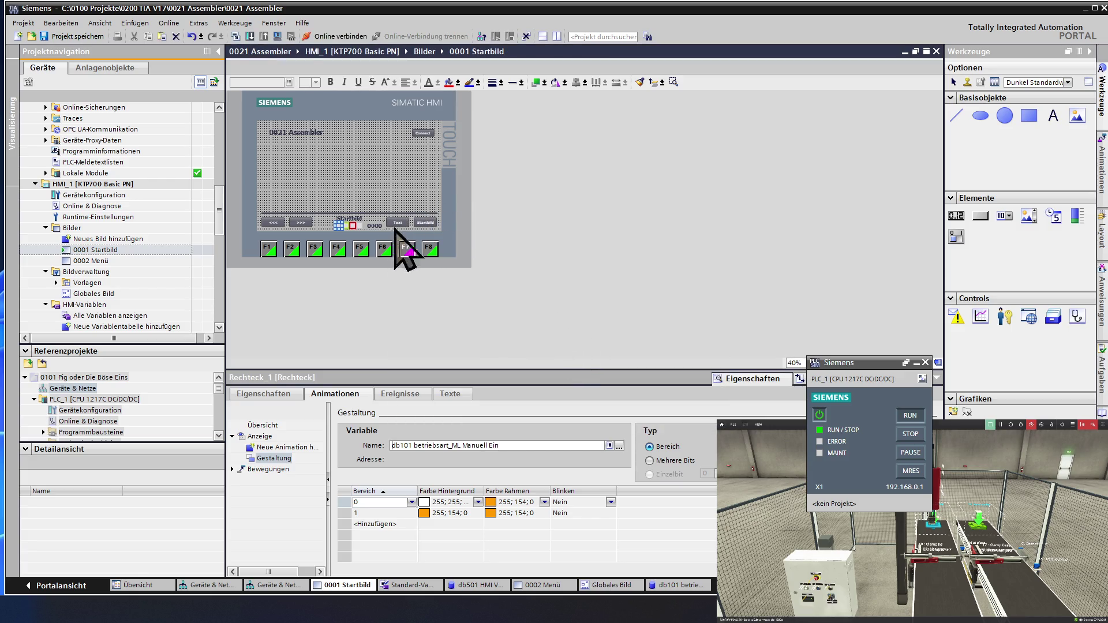
click(346, 228)
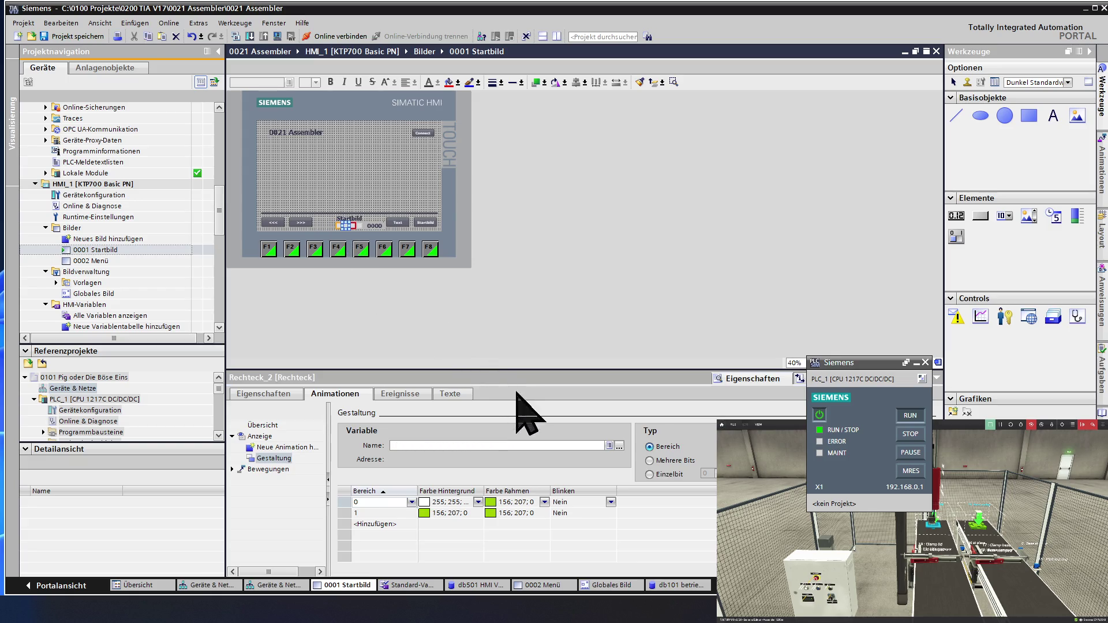
Animate the green rectangle with ML Automatik Ein and the red one with ML Störung
click(619, 445)
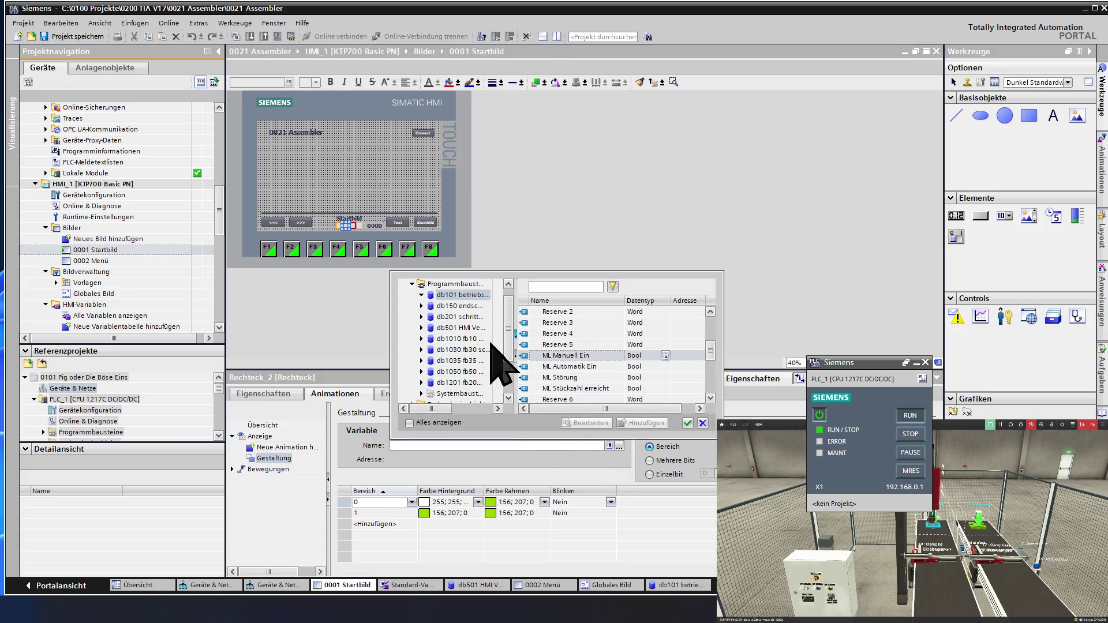
double_click(579, 367)
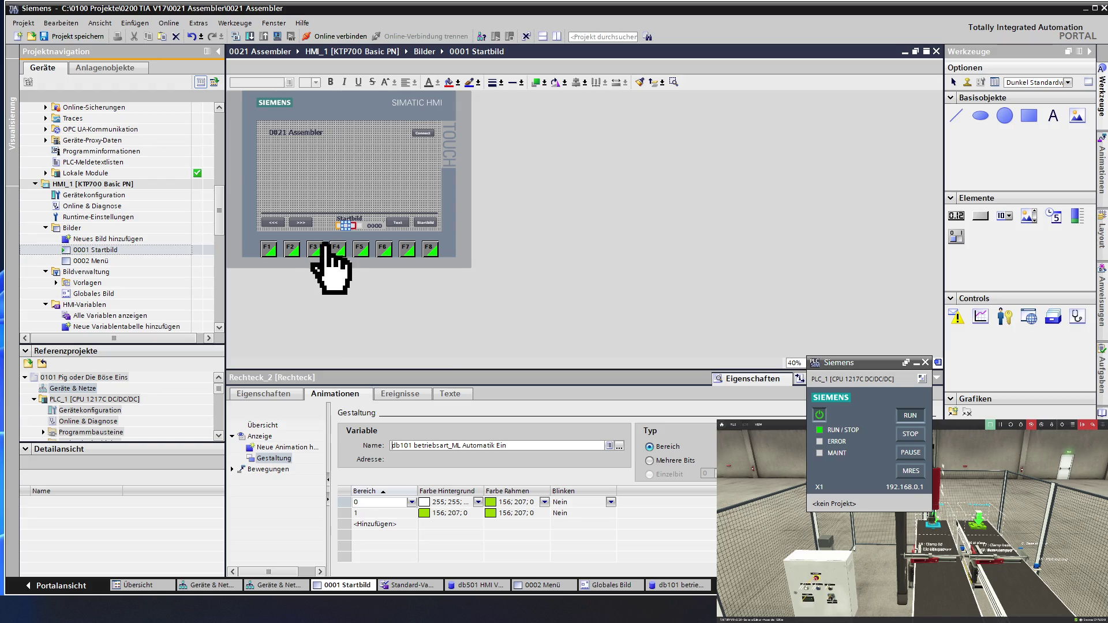
click(354, 227)
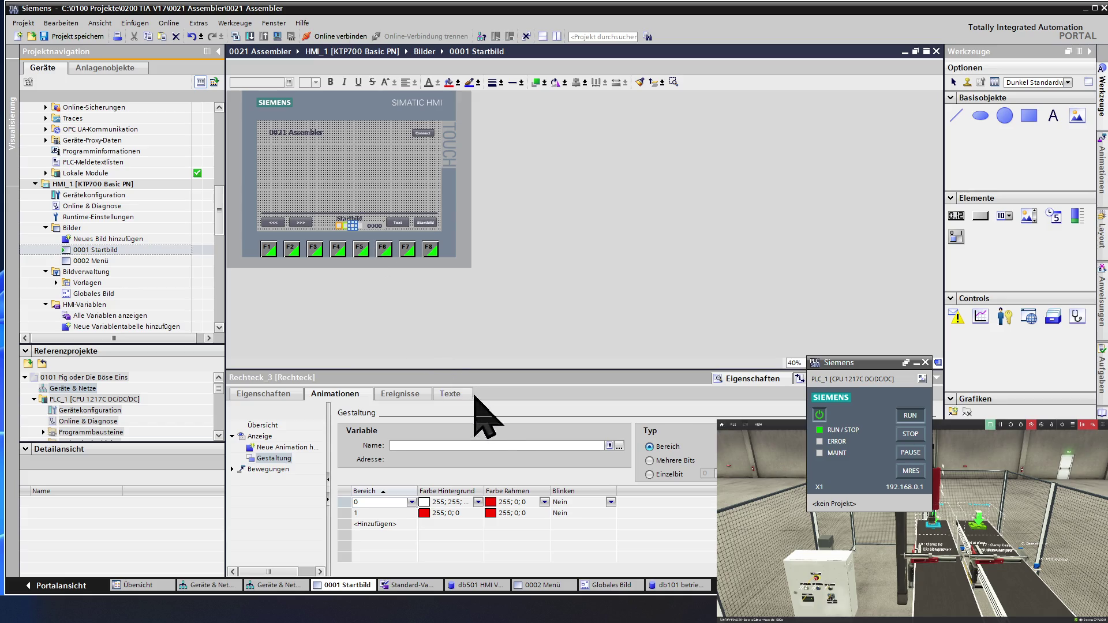
click(619, 447)
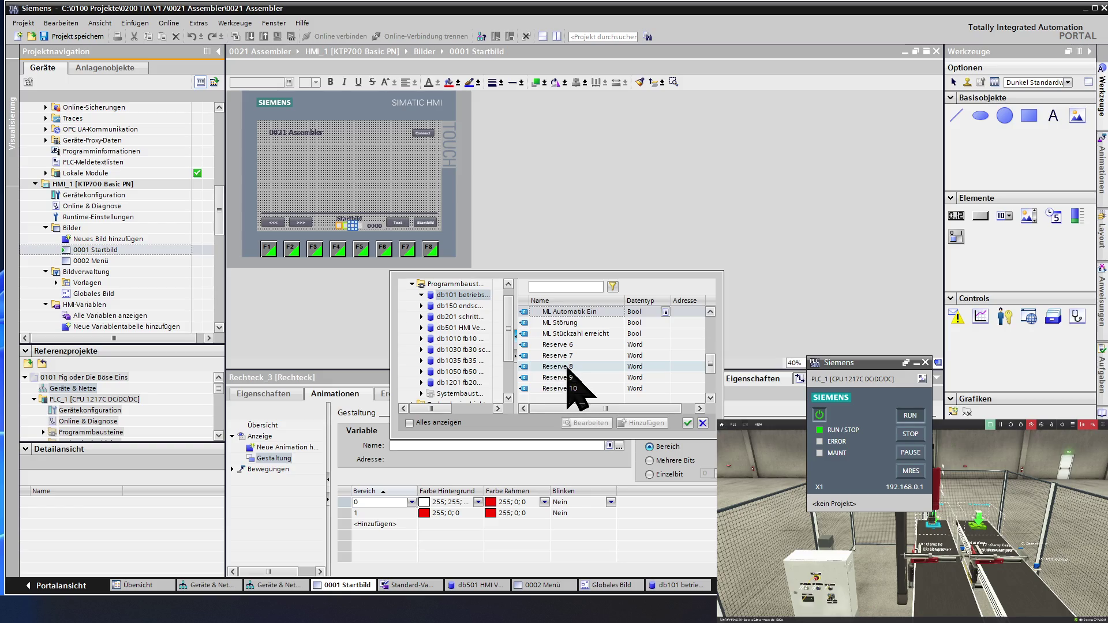
double_click(562, 323)
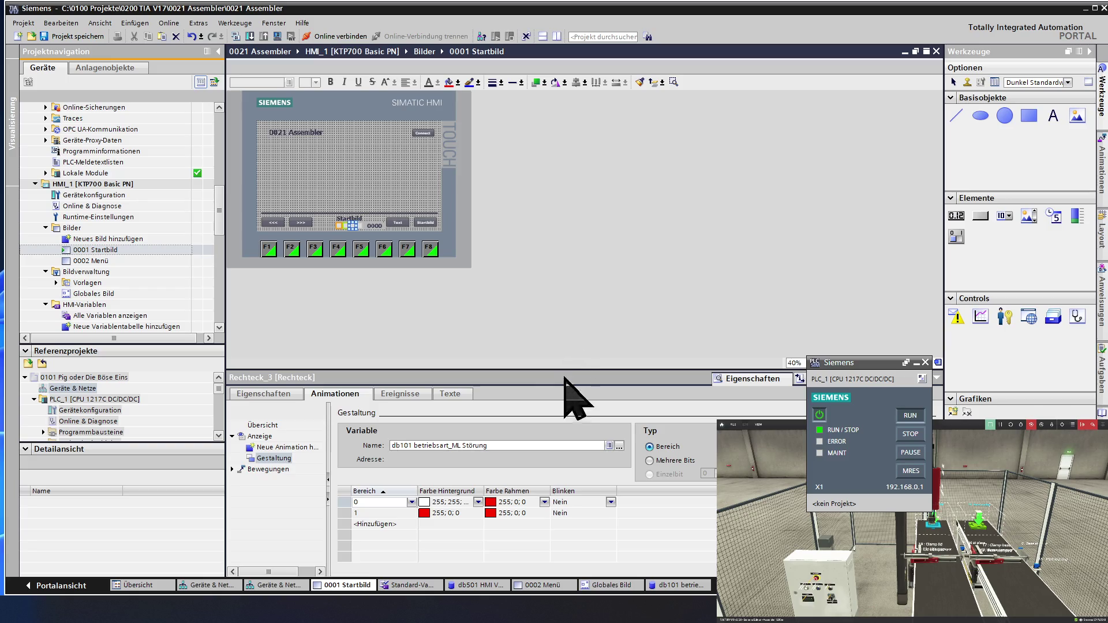
click(366, 226)
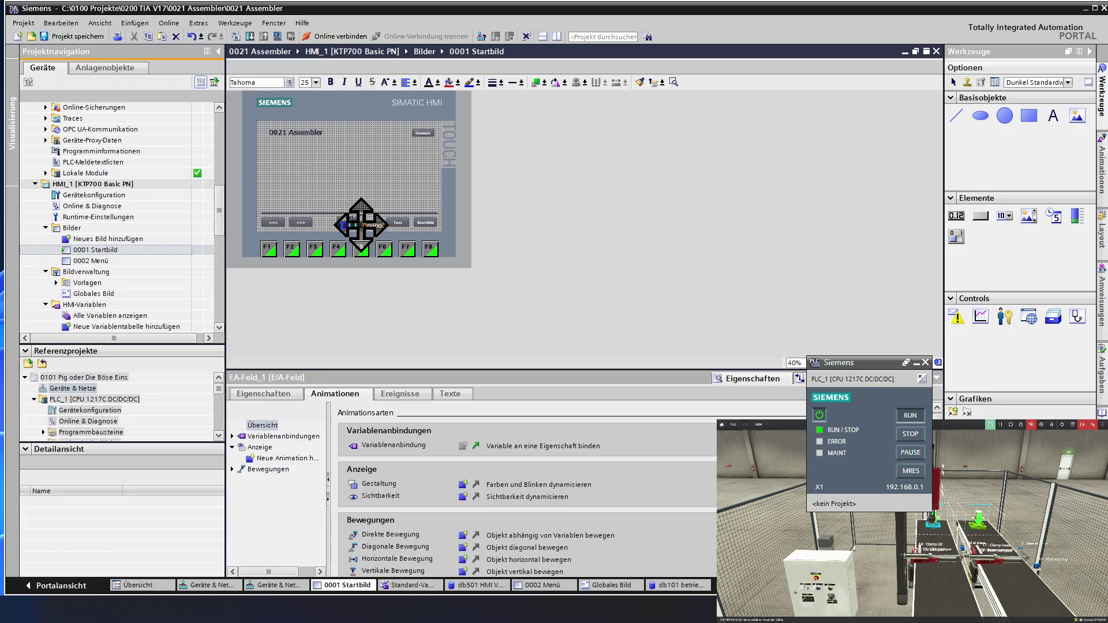
Drive the fourth, grey status rectangle's colour from ML Stückzahl erreicht
click(359, 225)
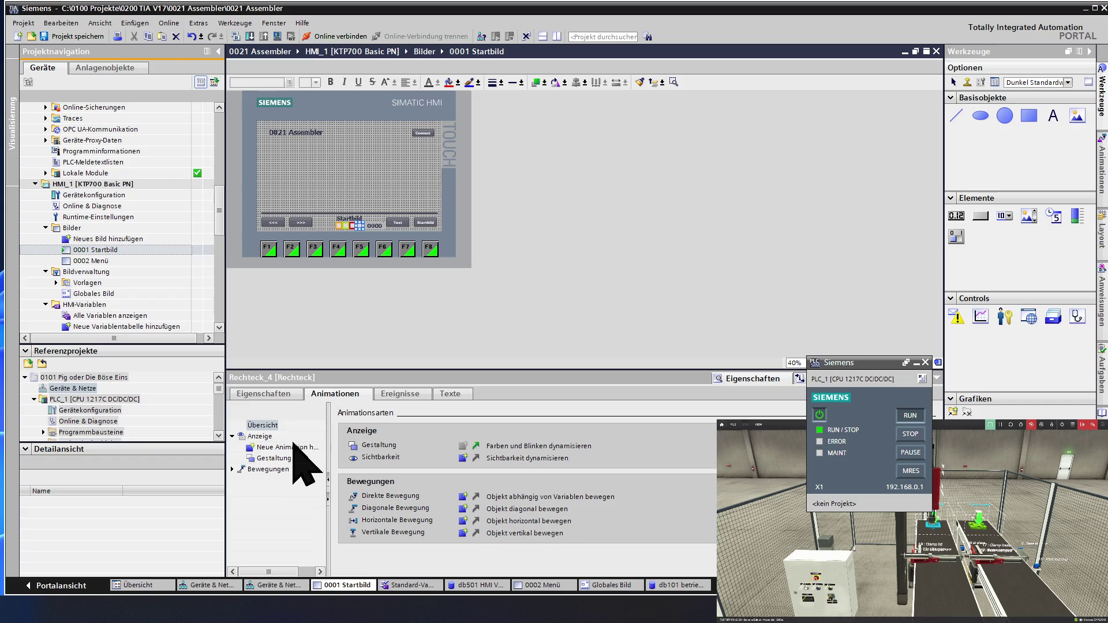
click(285, 459)
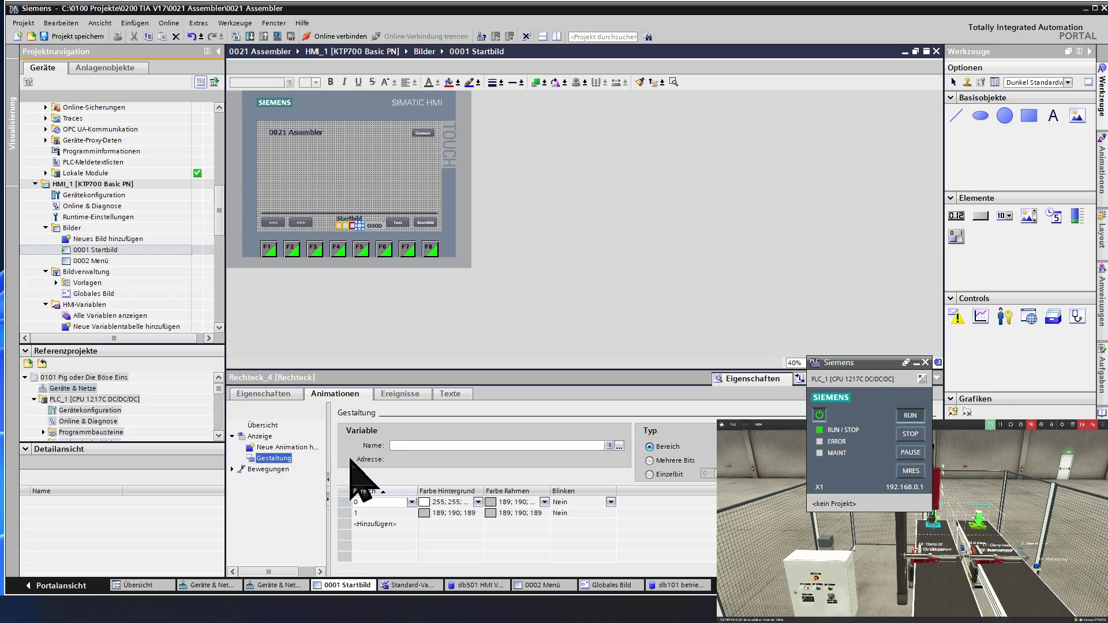
click(618, 446)
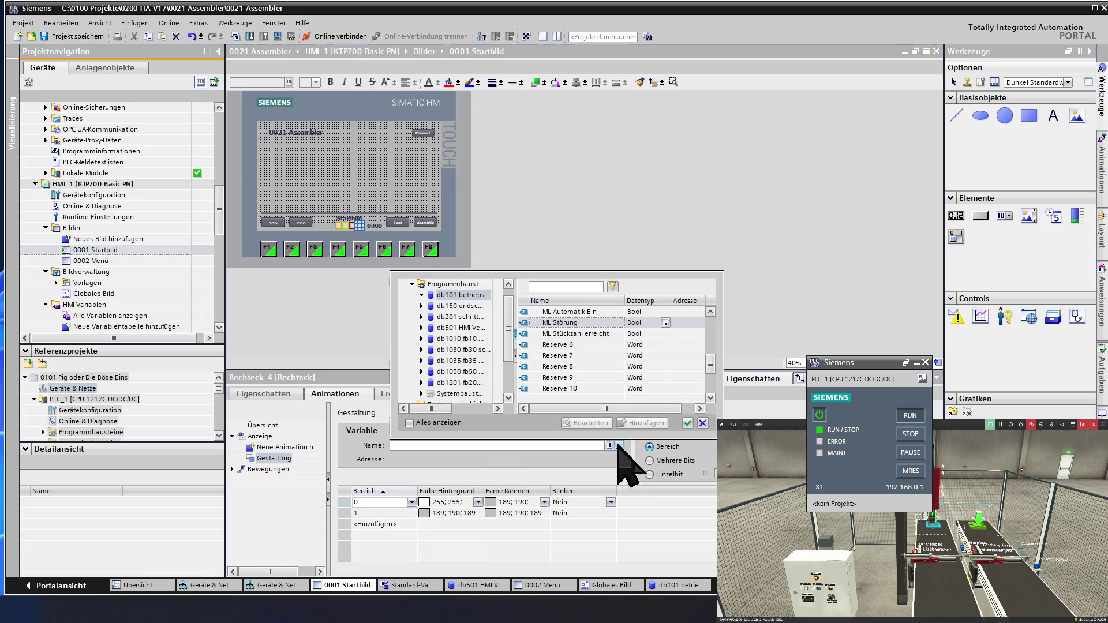
double_click(580, 333)
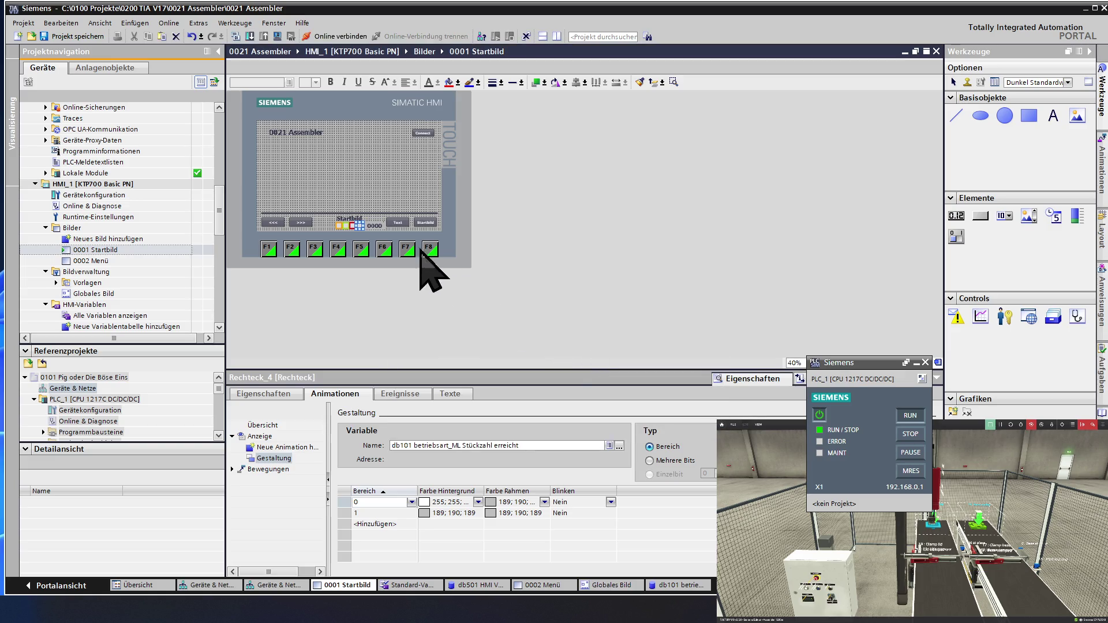
Select the footer status rectangles and I/O field to label the group 'Startbild'
click(364, 178)
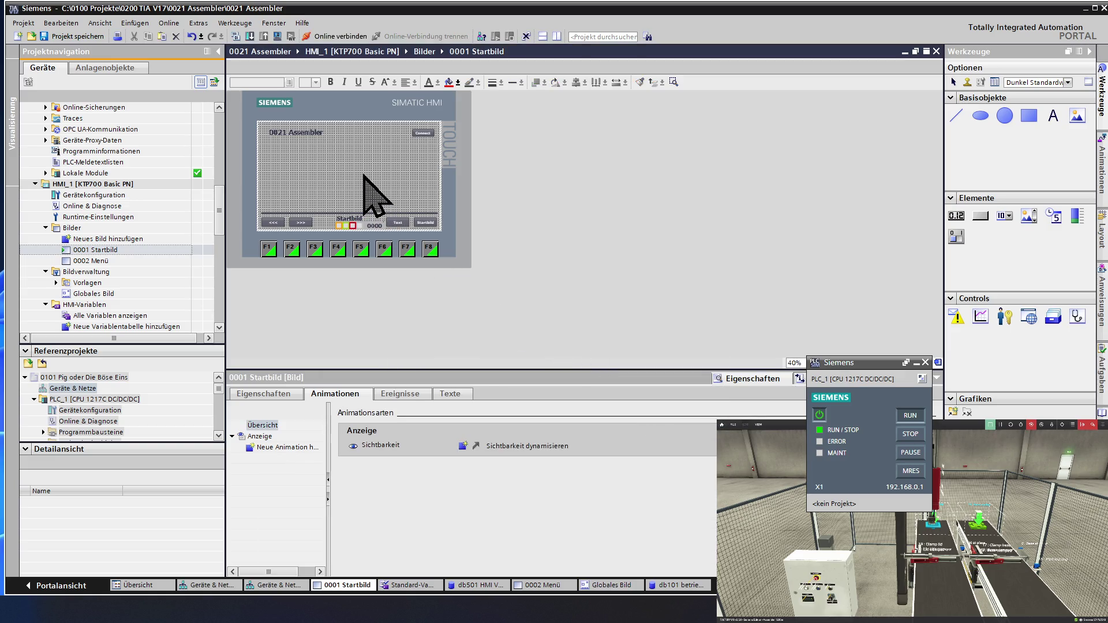
click(339, 226)
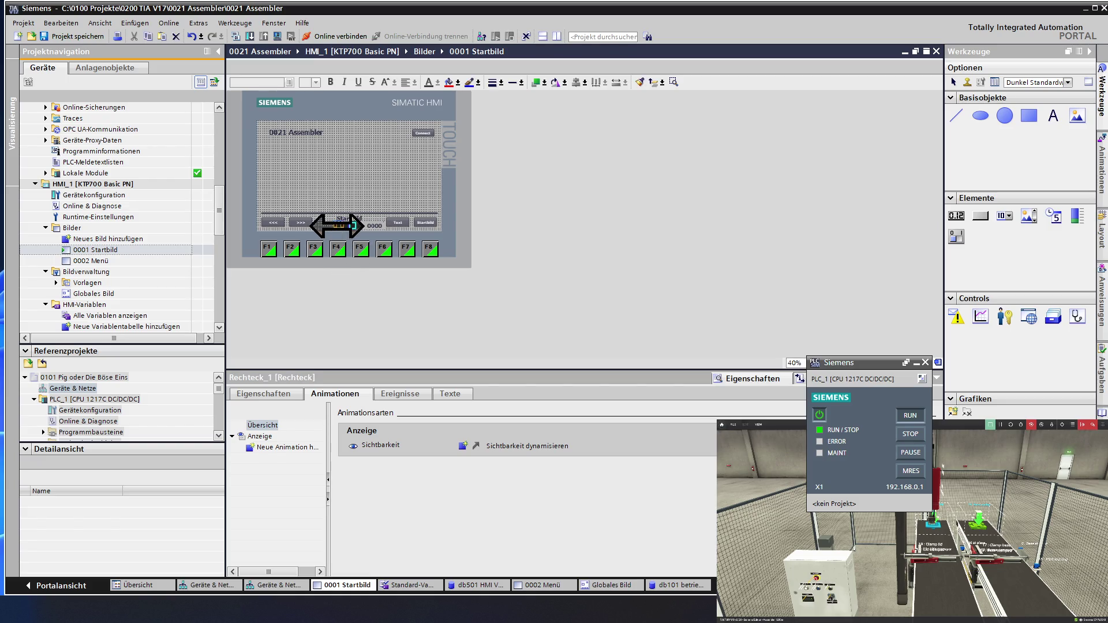
click(349, 226)
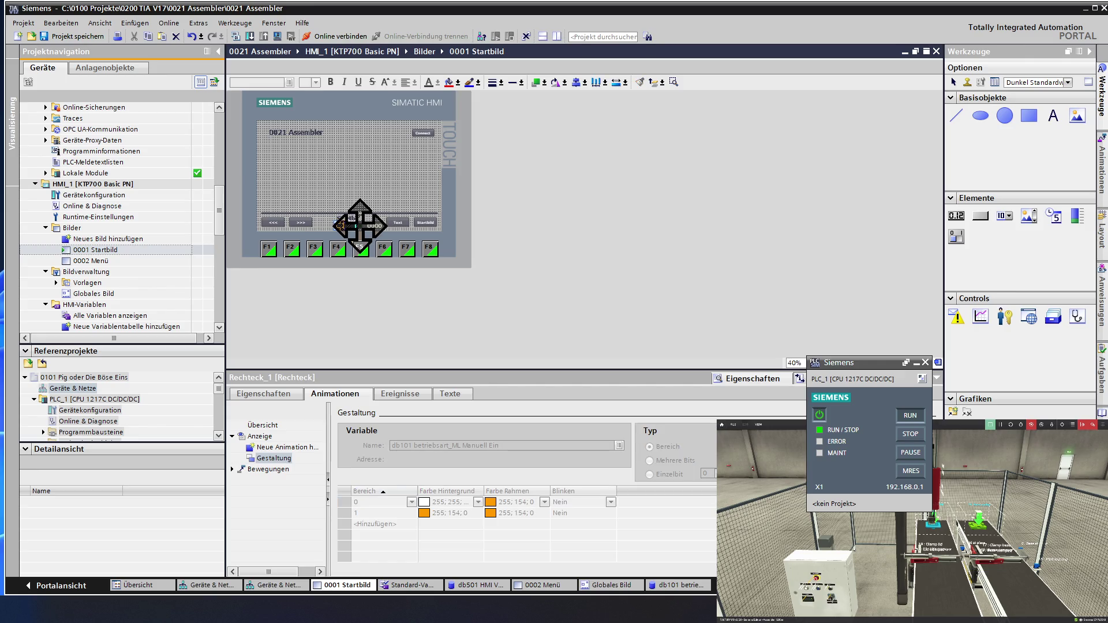
click(365, 227)
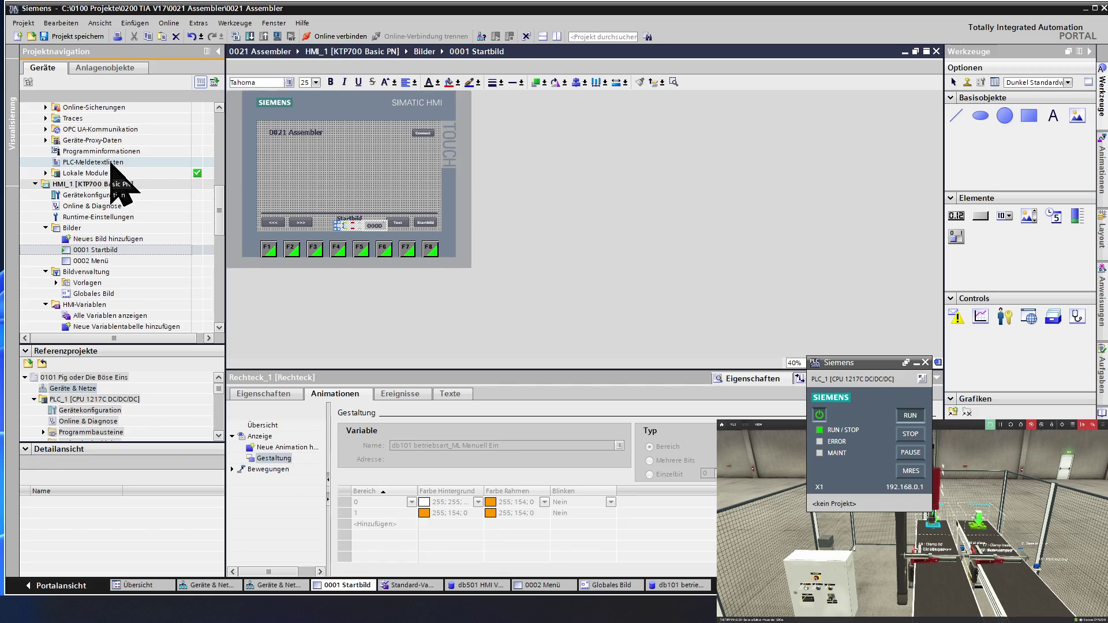
Paste the status squares and 0000 I/O field into 0002 Menü, then reopen 0001 Startbild
double_click(98, 261)
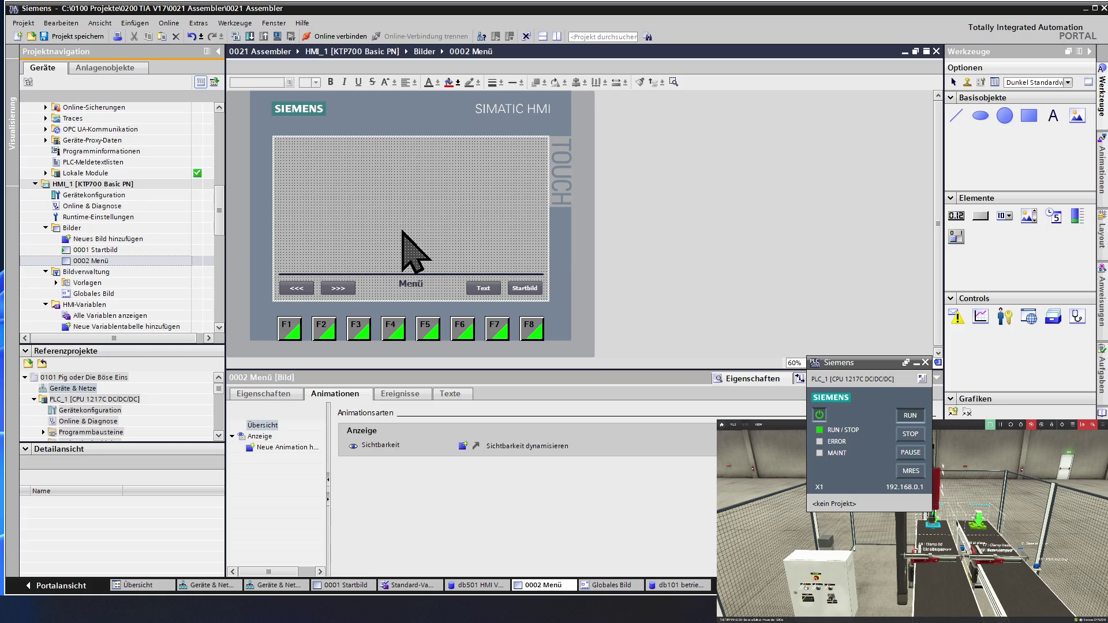
key(ctrl+v)
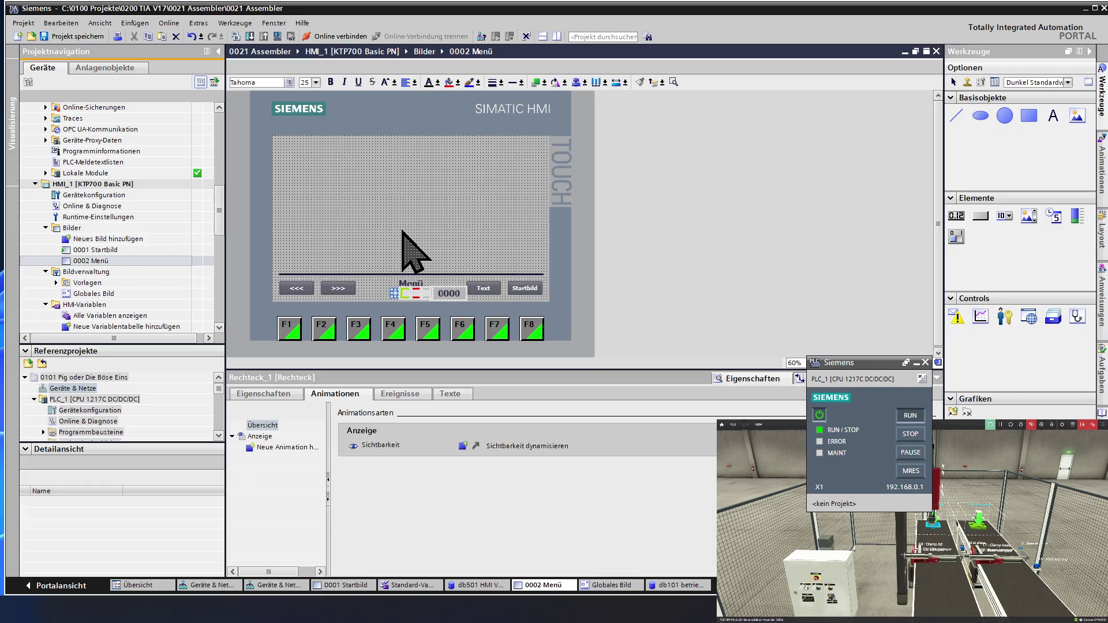
click(402, 231)
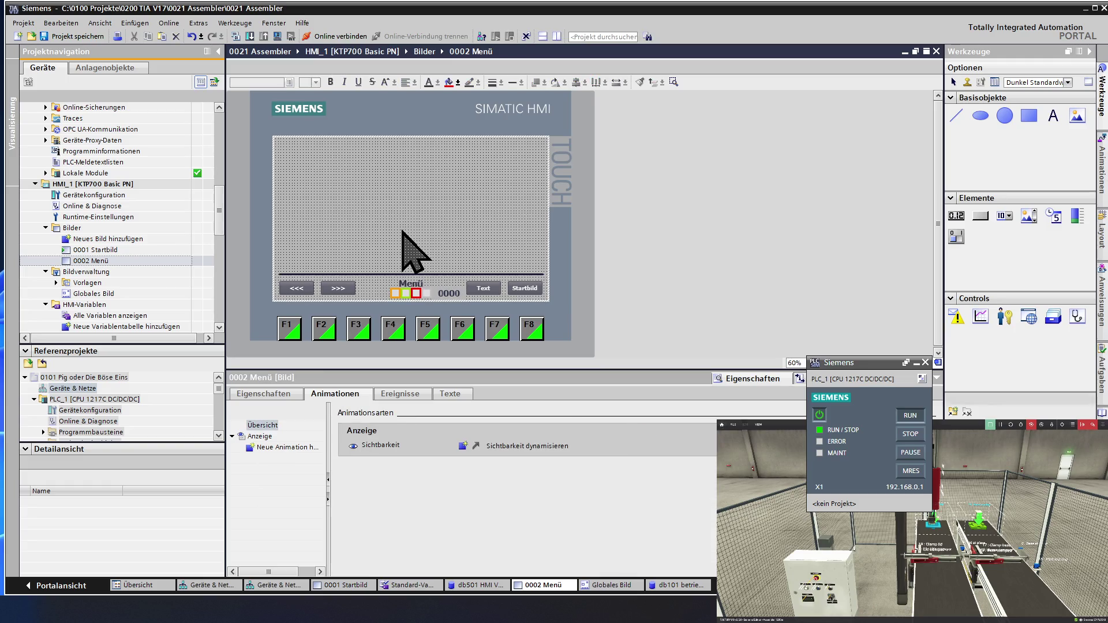
double_click(108, 250)
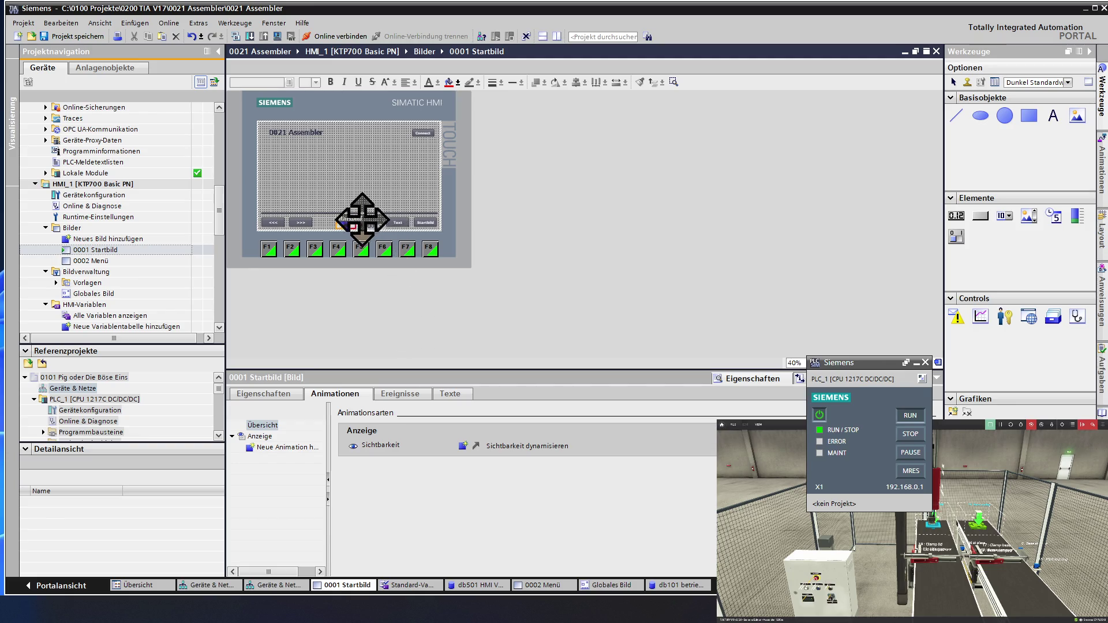
Check the Startbild footer title's position and size: X 250, Y 405
click(343, 218)
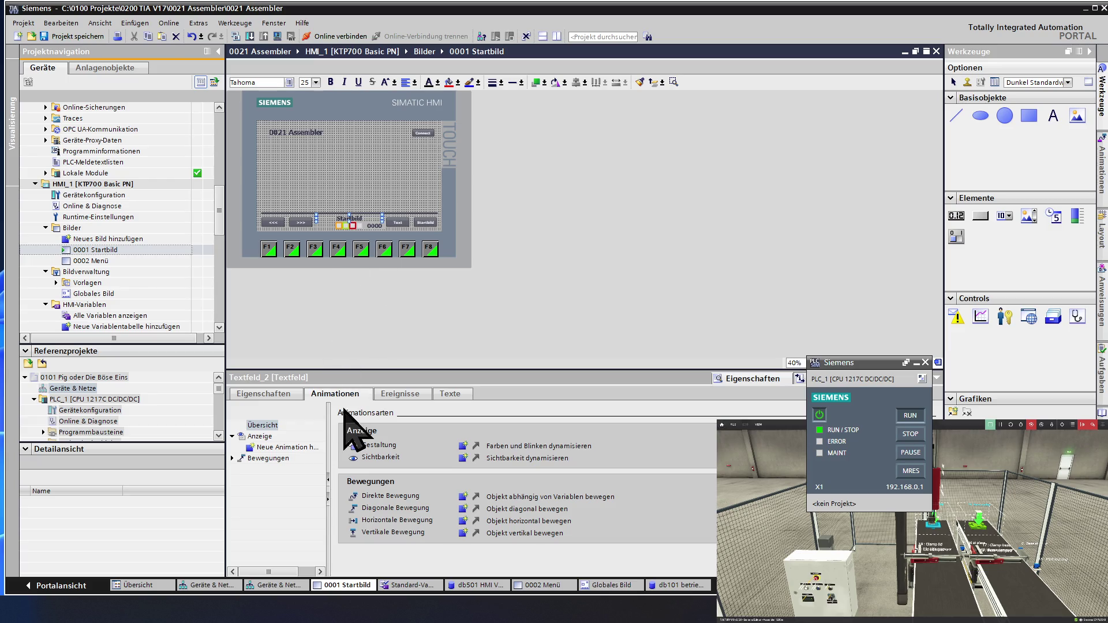
click(266, 394)
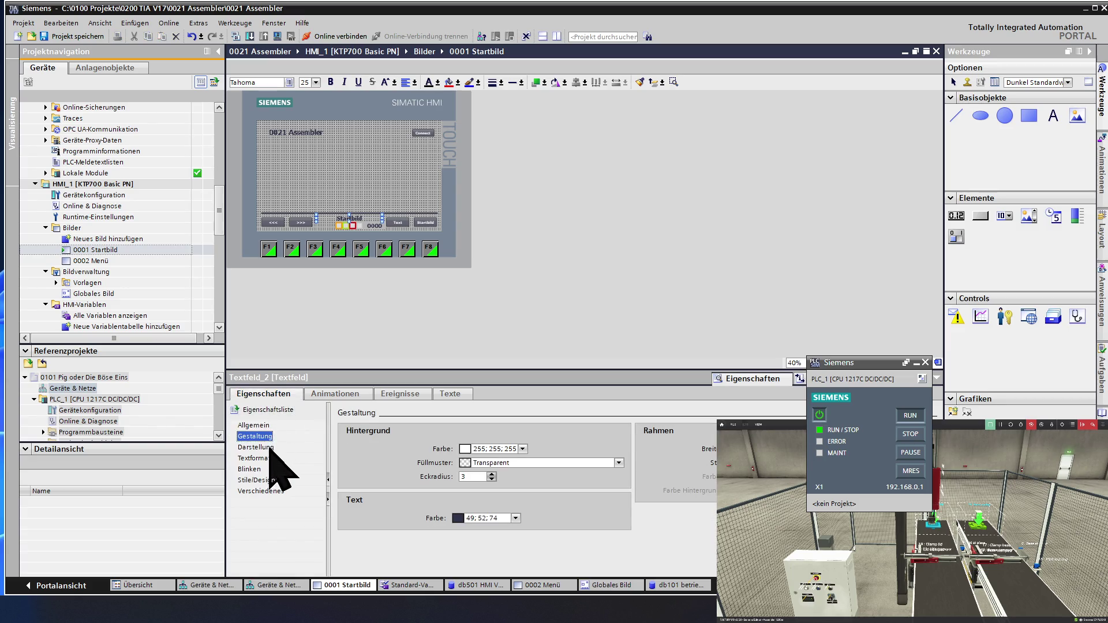
click(269, 447)
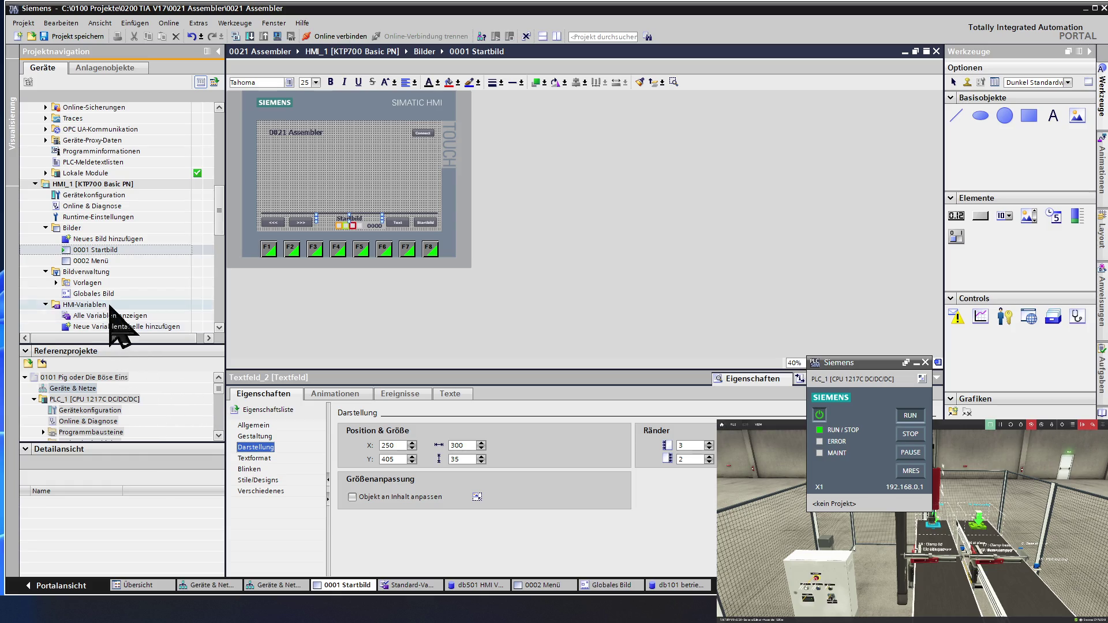
Set the Menü footer title's Y position to 405 and review the screen list
double_click(97, 261)
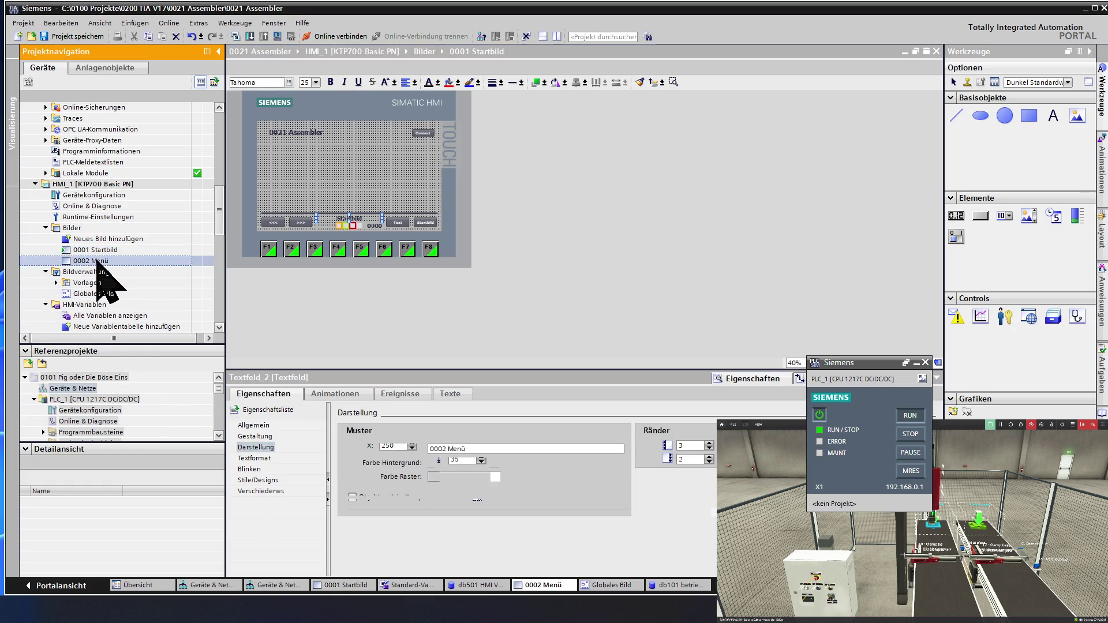
click(403, 279)
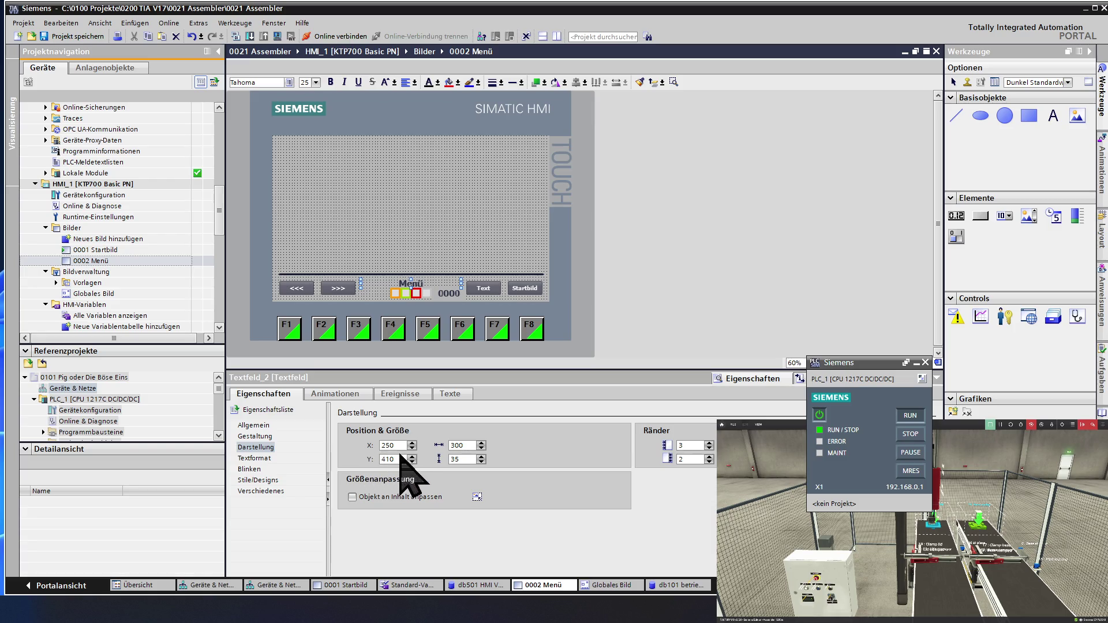
click(412, 461)
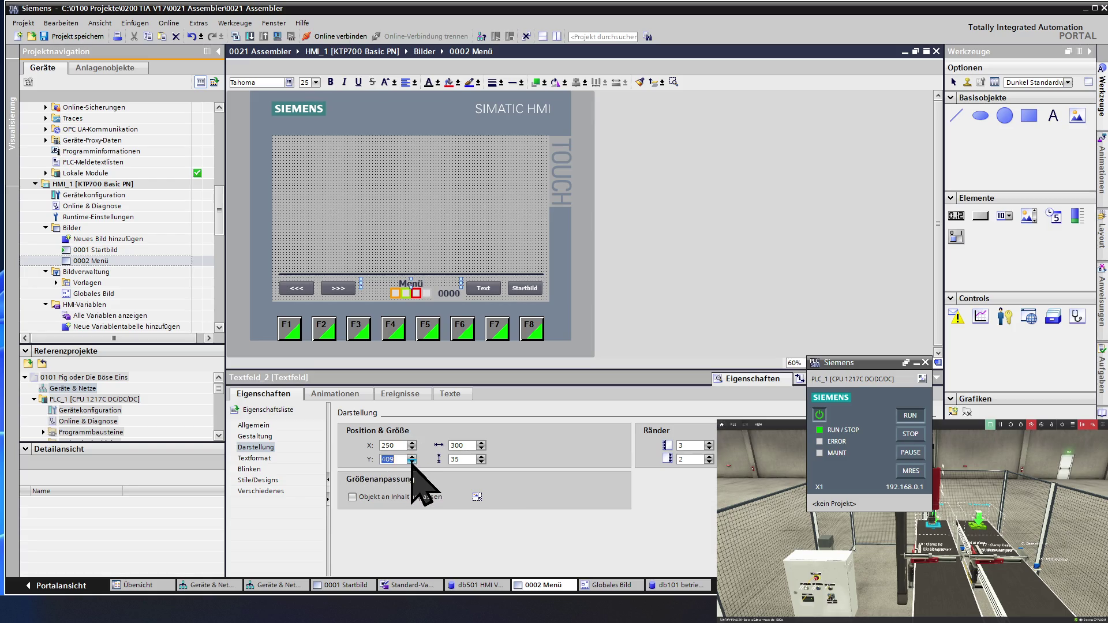
click(395, 230)
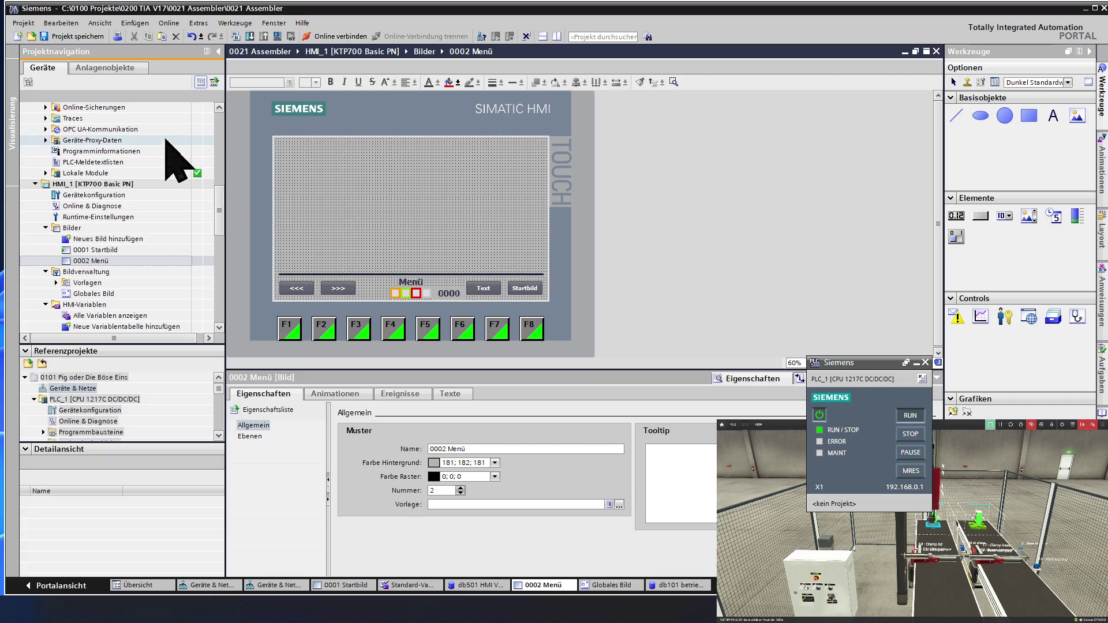
click(123, 227)
scroll(125, 226, up, 4)
scroll(123, 225, up, 3)
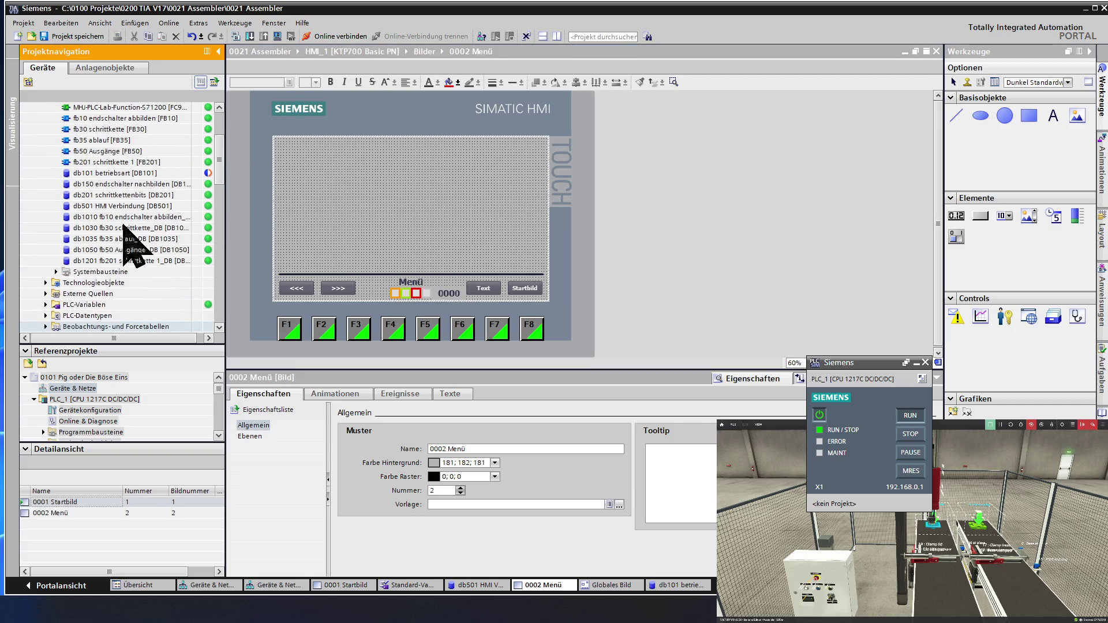
Download the db101 betriebsart block to PLC_1 and close the 0-error result
double_click(128, 173)
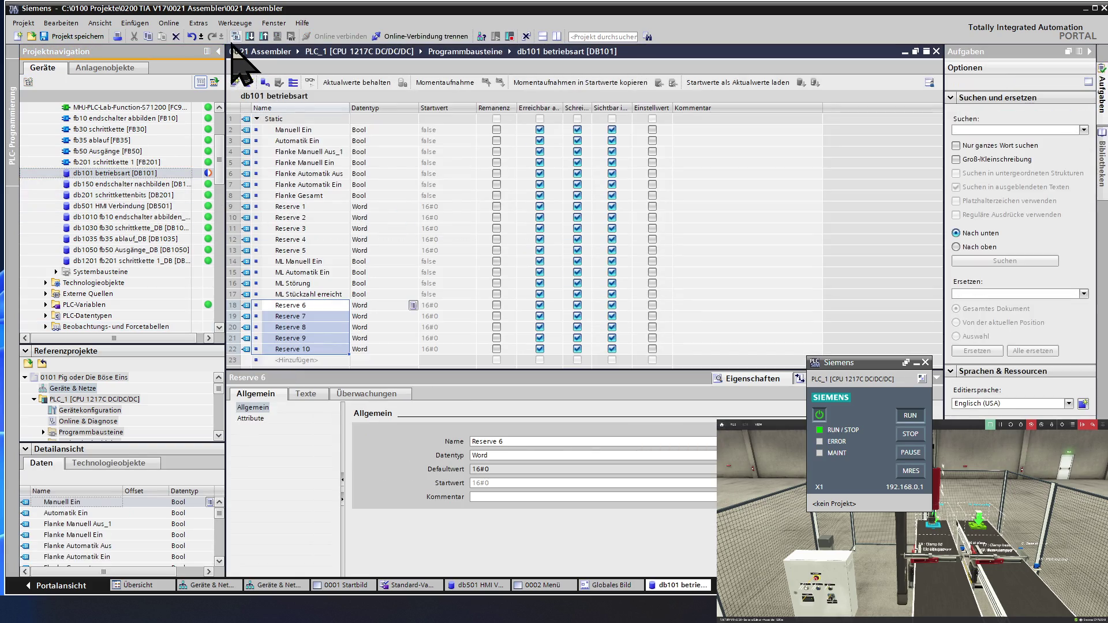
click(249, 36)
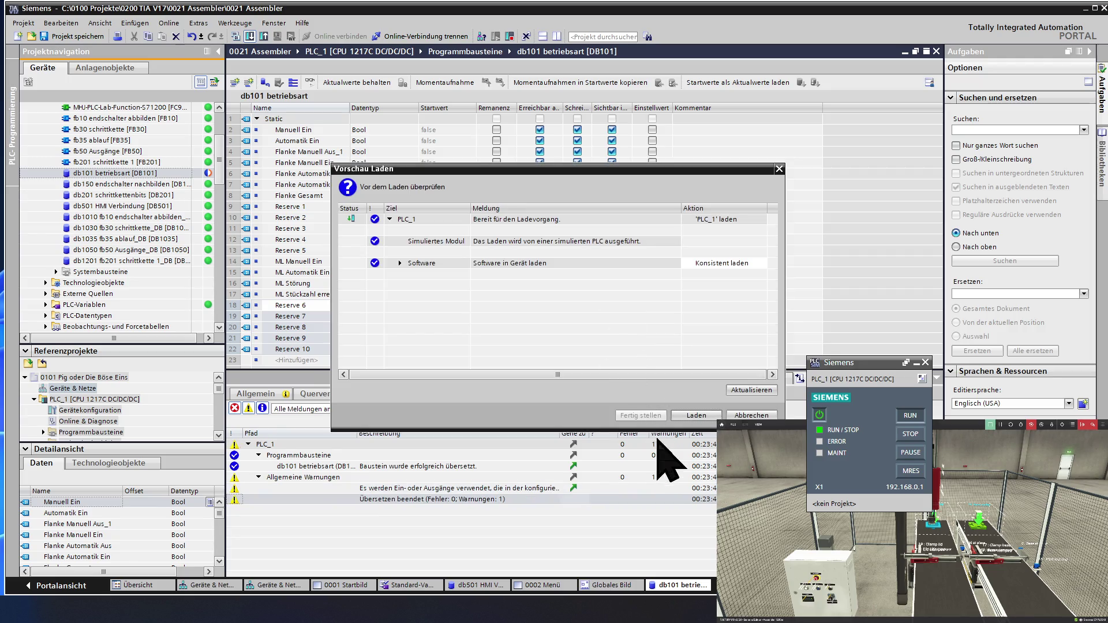
click(696, 415)
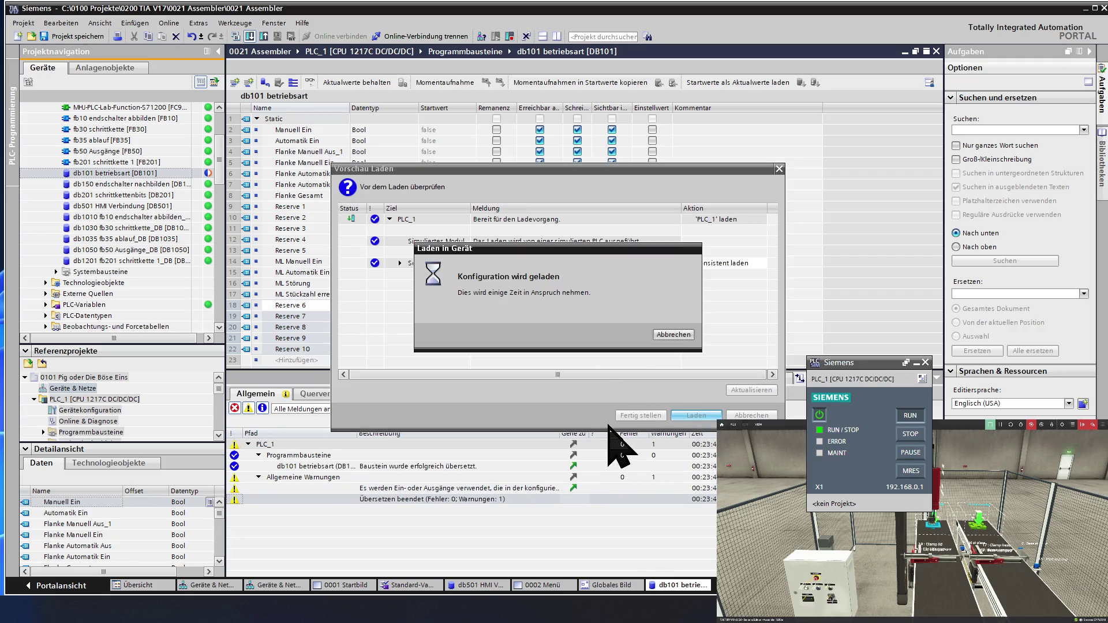
click(642, 415)
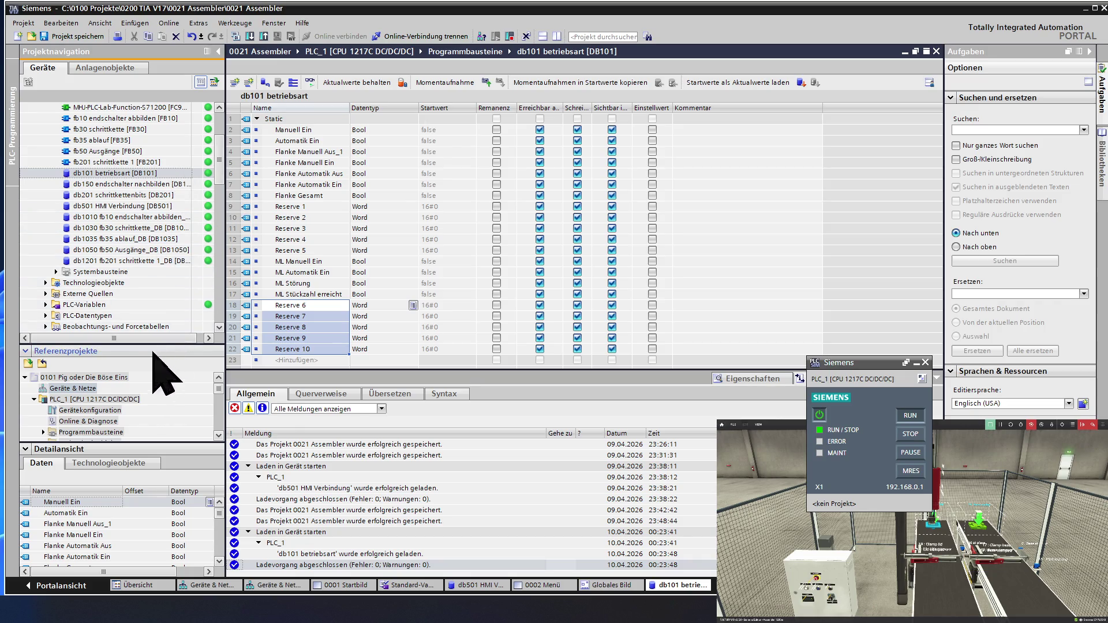
Open 0001 Startbild, save the project, and compile HMI_1 to start the runtime simulation
click(115, 304)
scroll(115, 304, down, 10)
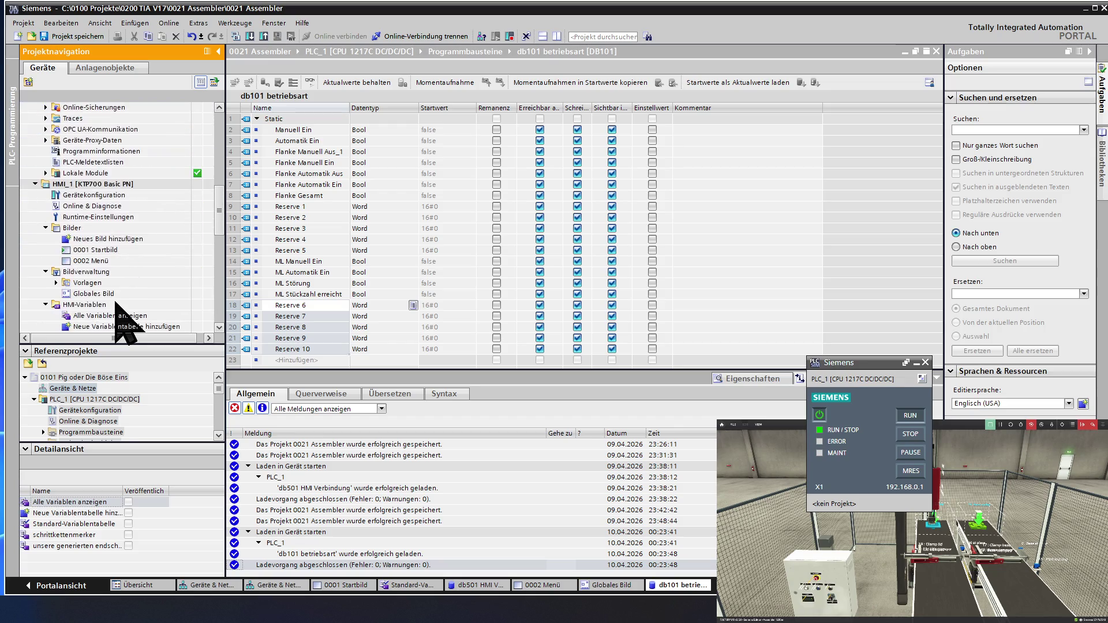
scroll(115, 304, down, 5)
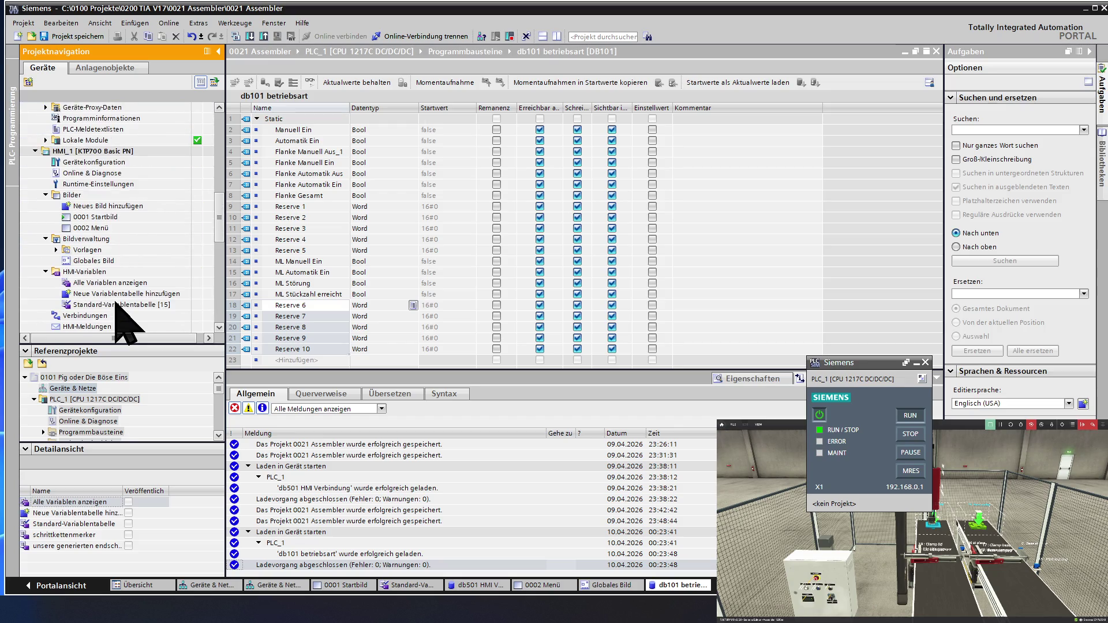
scroll(124, 323, down, 3)
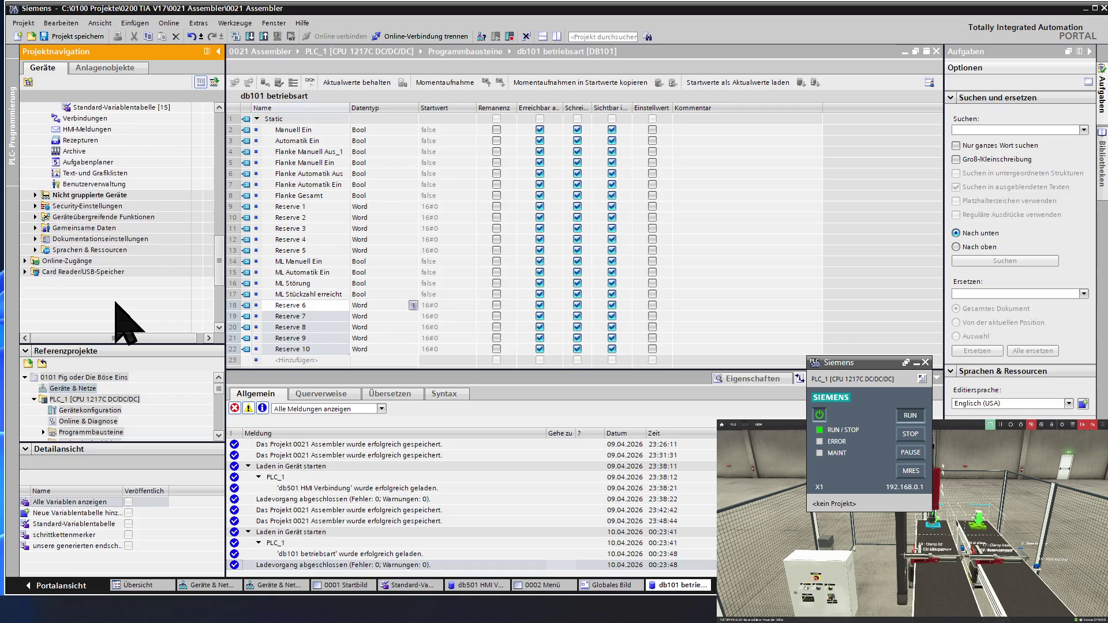
scroll(124, 323, up, 8)
scroll(121, 311, up, 1)
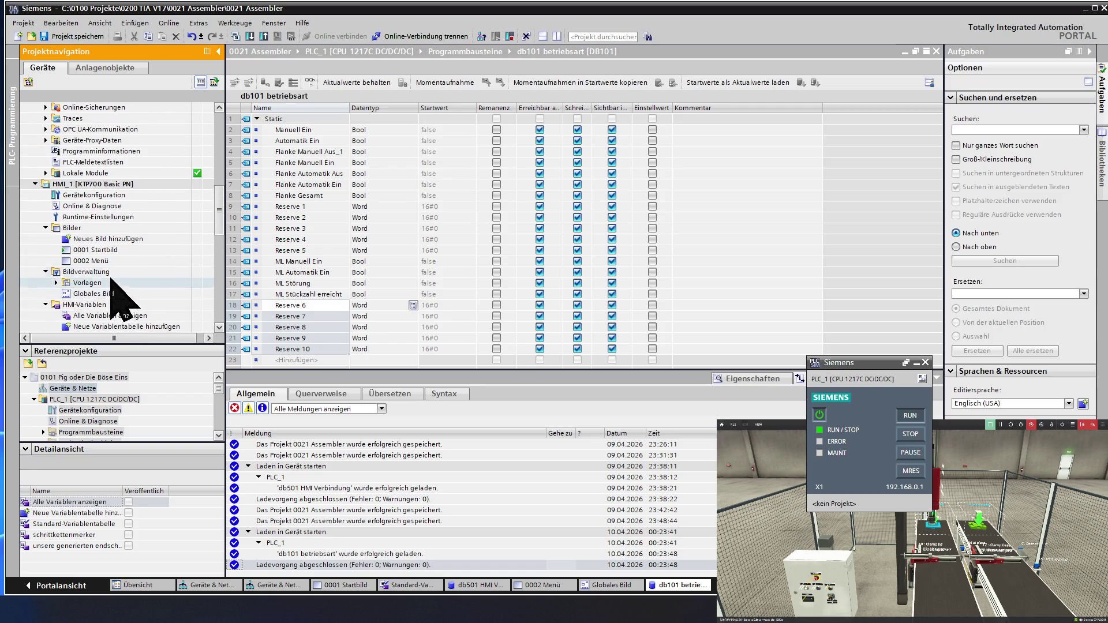
click(99, 249)
double_click(99, 249)
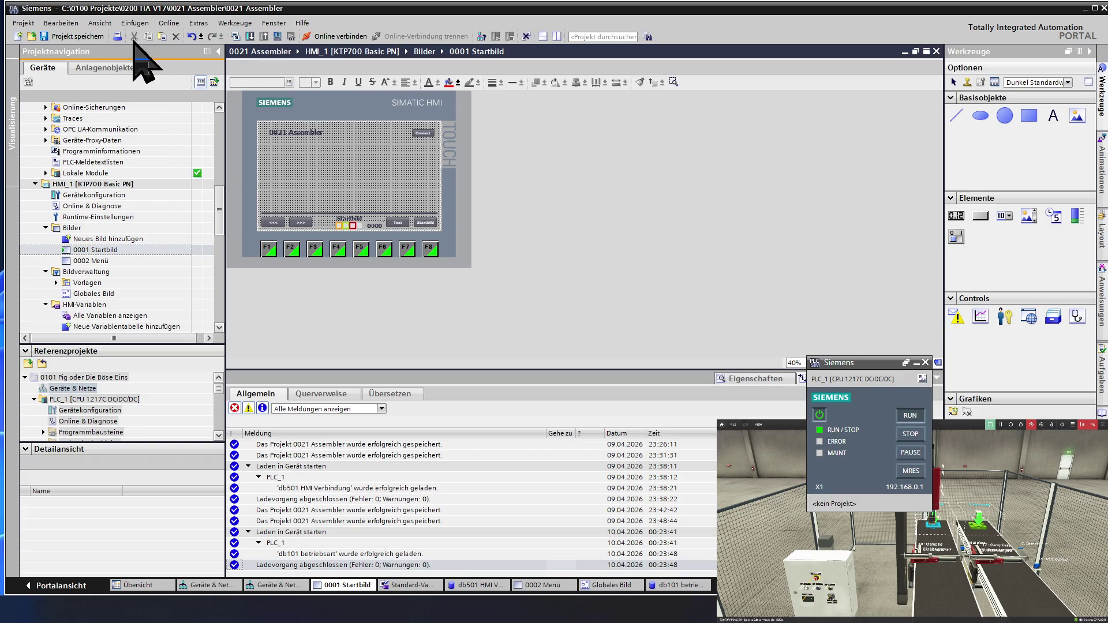
click(77, 36)
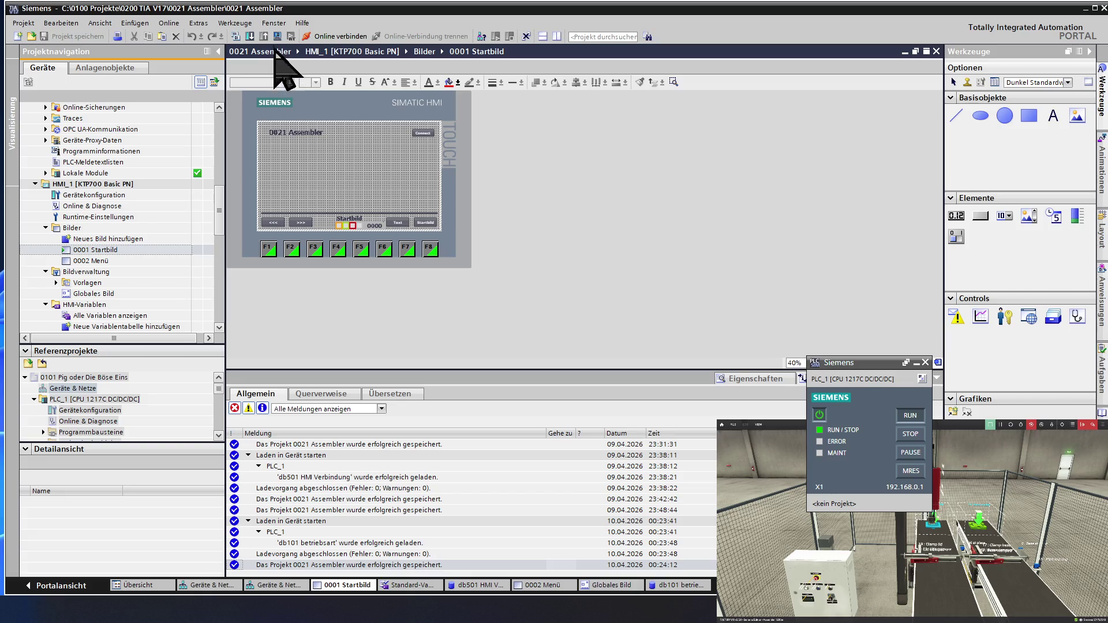
click(278, 36)
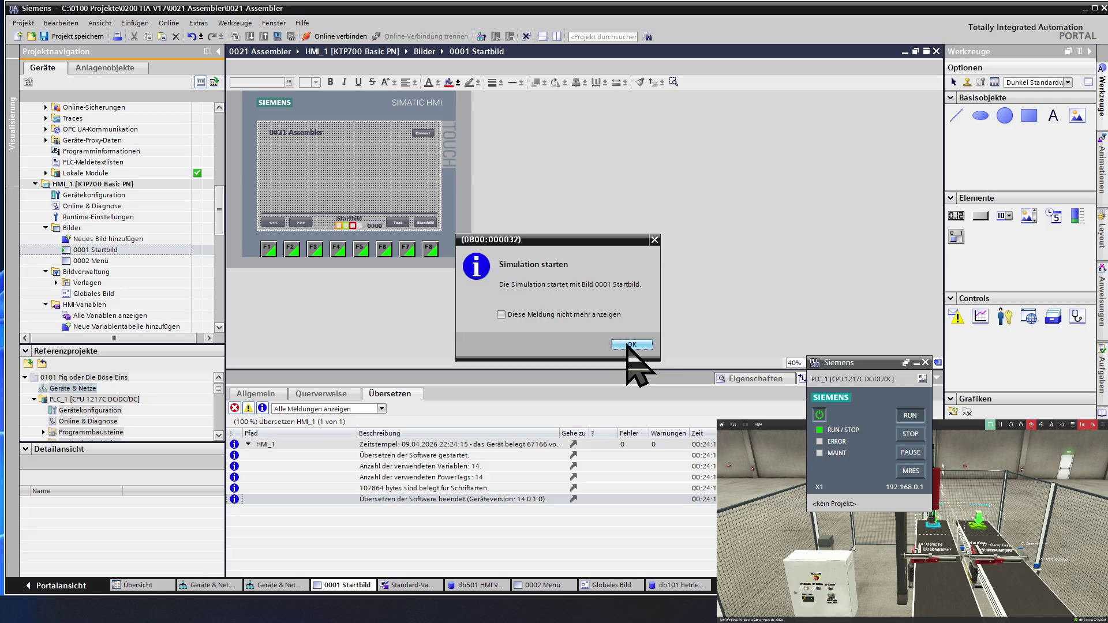
Check the simulator footer shows 1 on Startbild and 2 on Menü, then close it
click(630, 345)
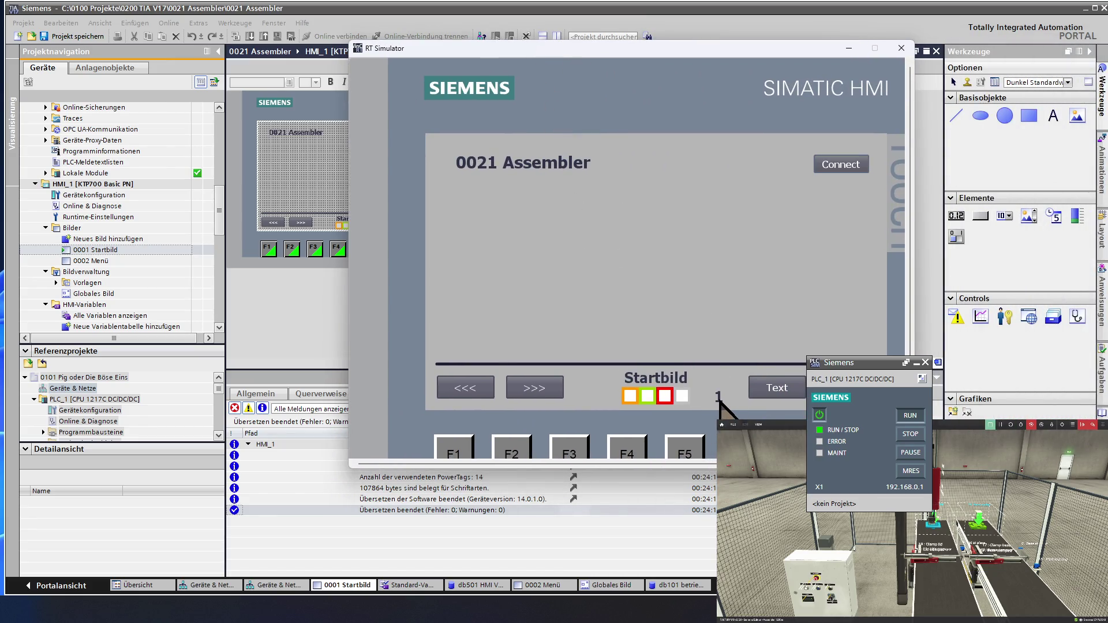
click(554, 395)
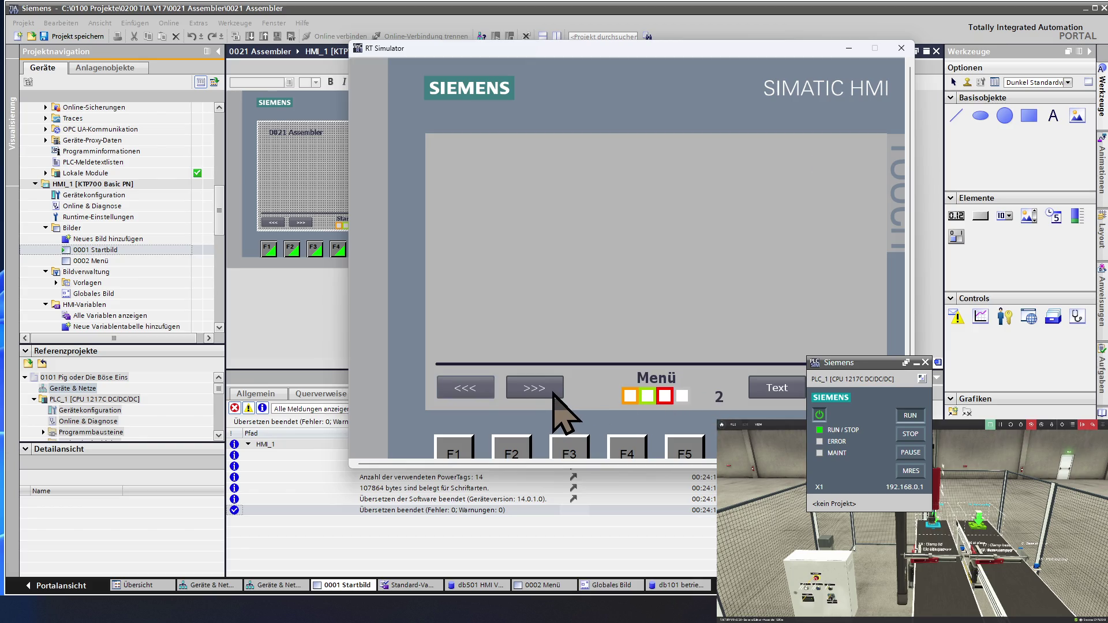
click(483, 386)
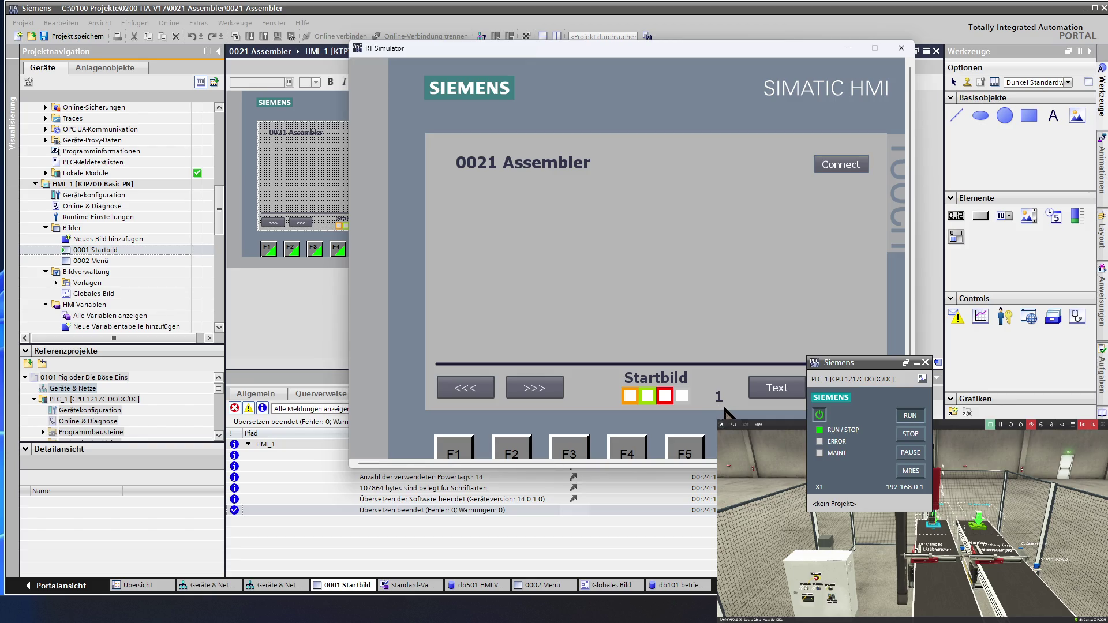
click(901, 49)
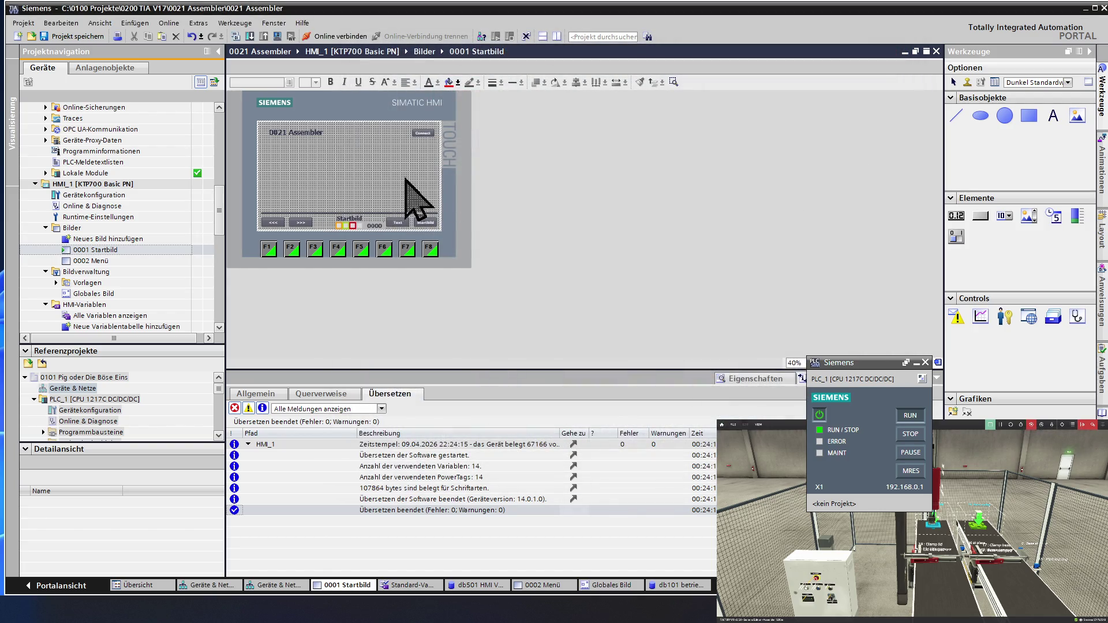
Open the 'Alle Variablen anzeigen' HMI tag table and widen its columns
click(115, 271)
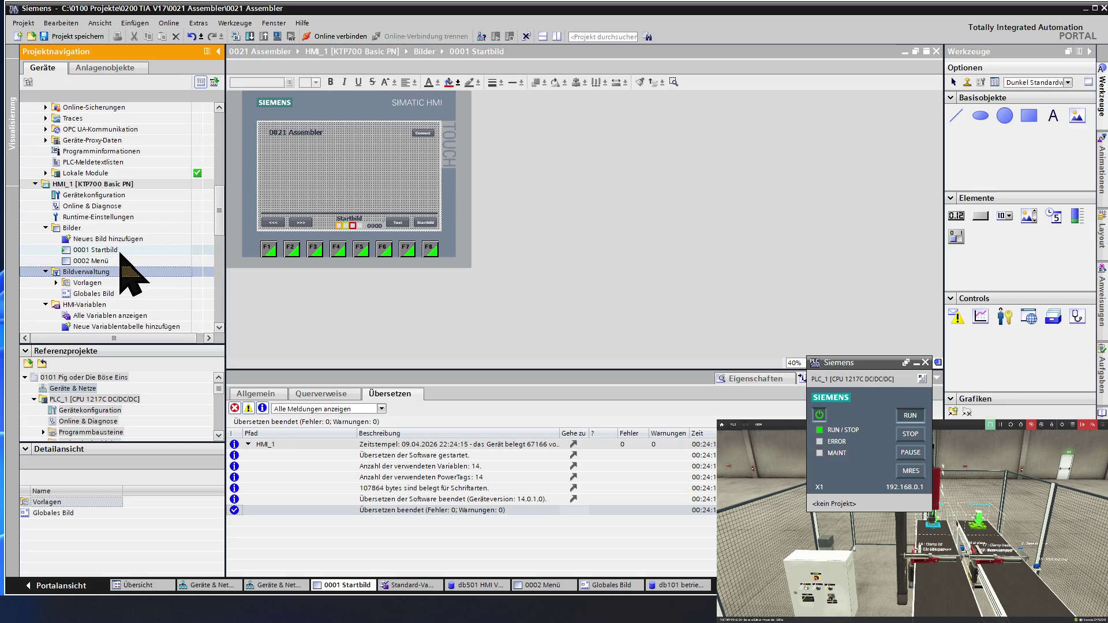
click(114, 261)
scroll(114, 263, down, 1)
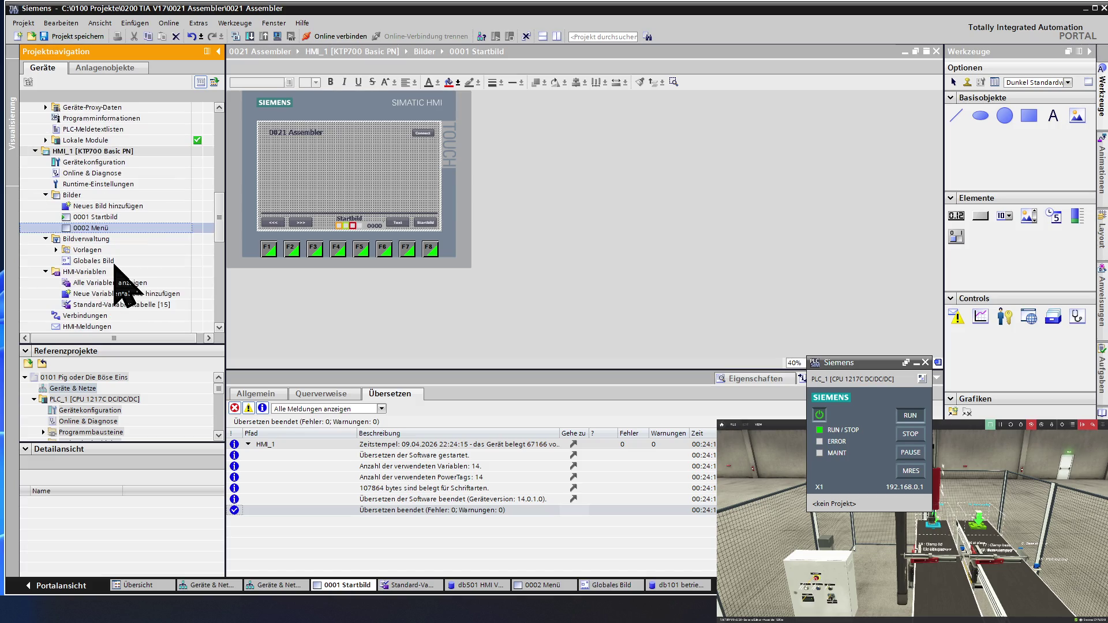
double_click(119, 283)
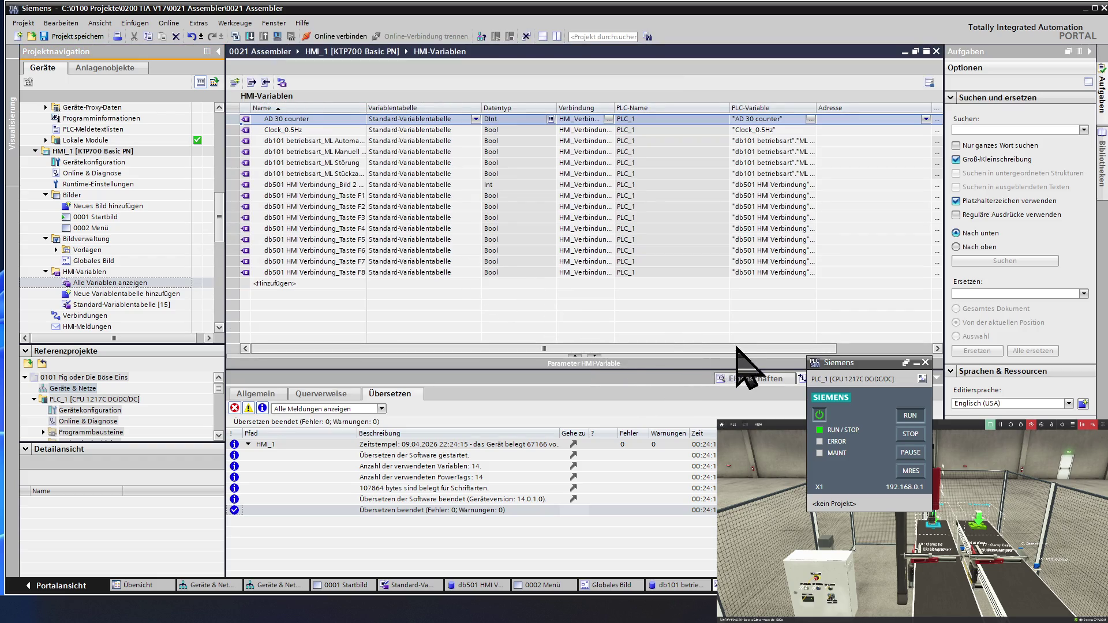
drag(787, 349, 859, 346)
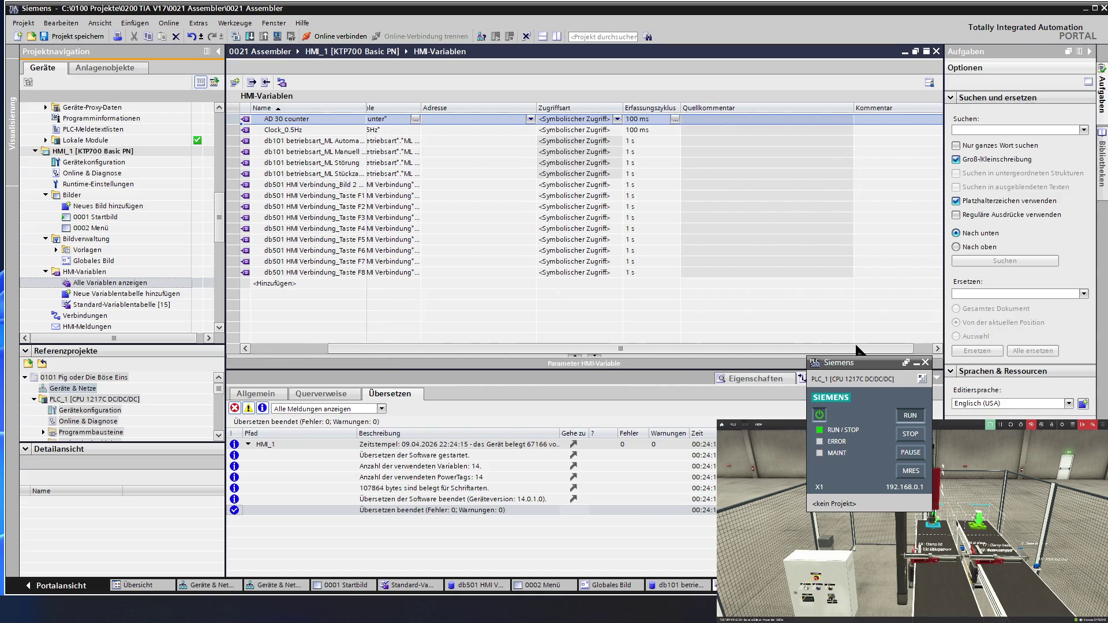
Set every tag's acquisition cycle, including Taste F6–F8, to 100 ms
click(651, 130)
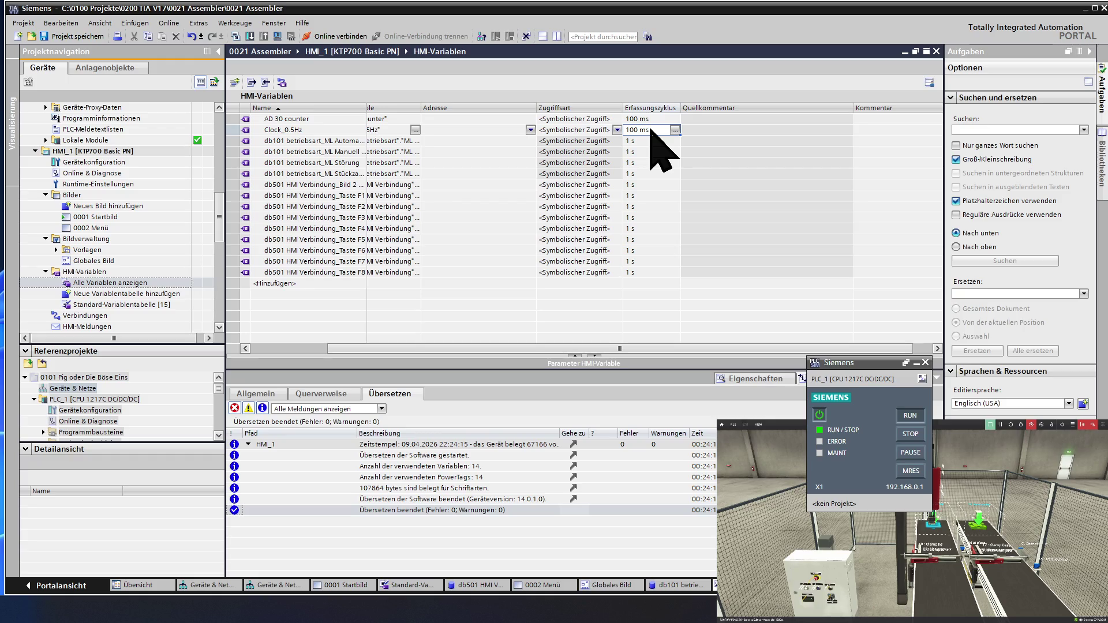
drag(651, 130, 644, 255)
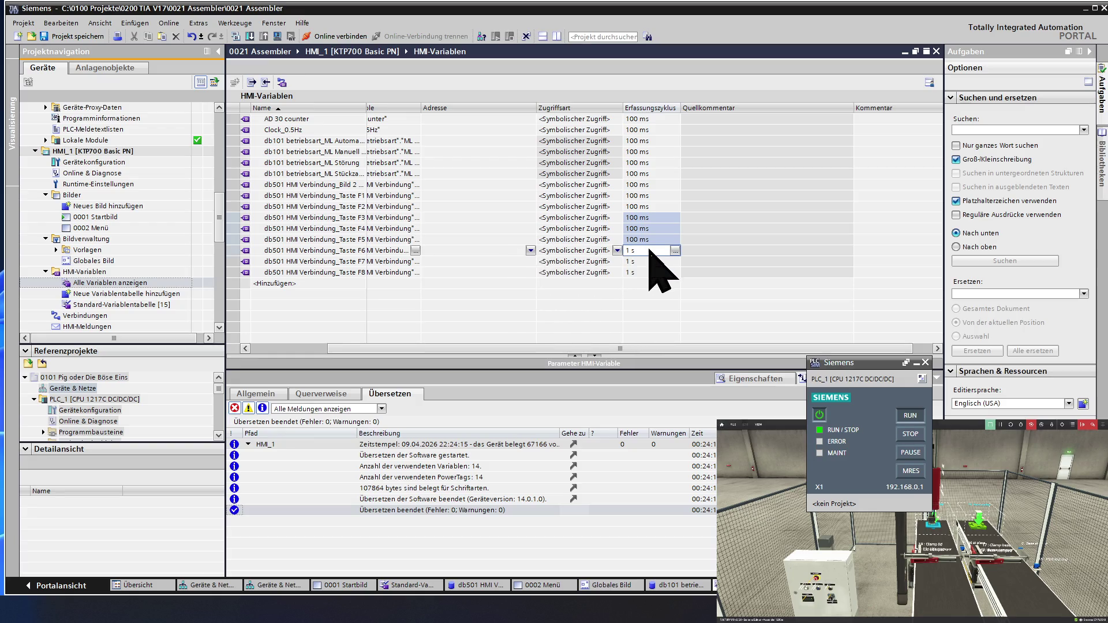
click(649, 251)
text(100 ms)
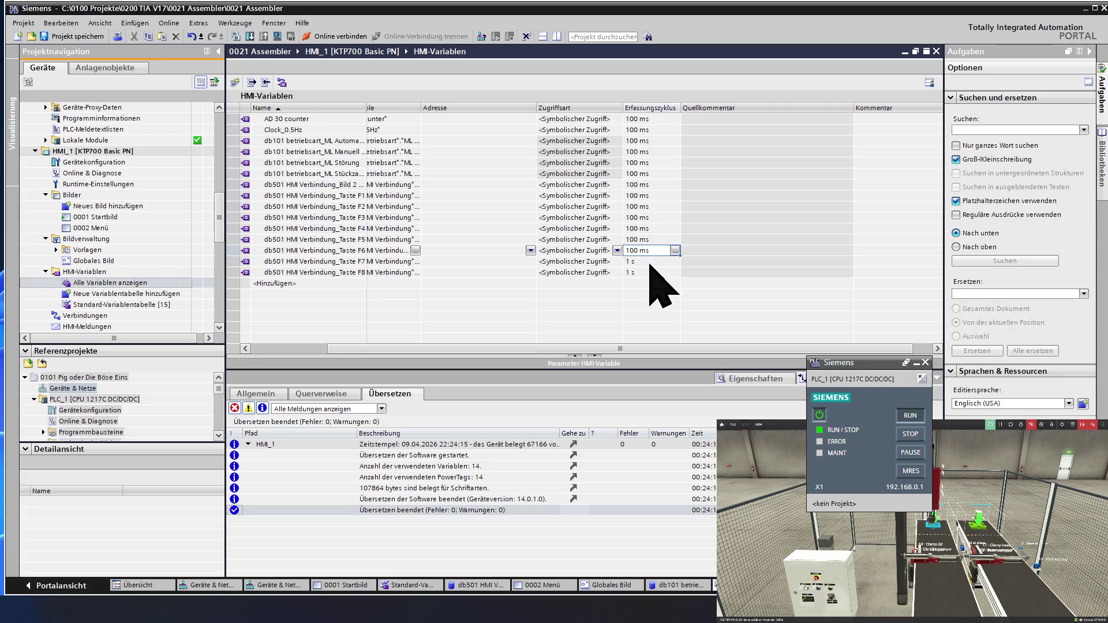
click(649, 261)
text(100 ms)
click(649, 272)
text(100 ms)
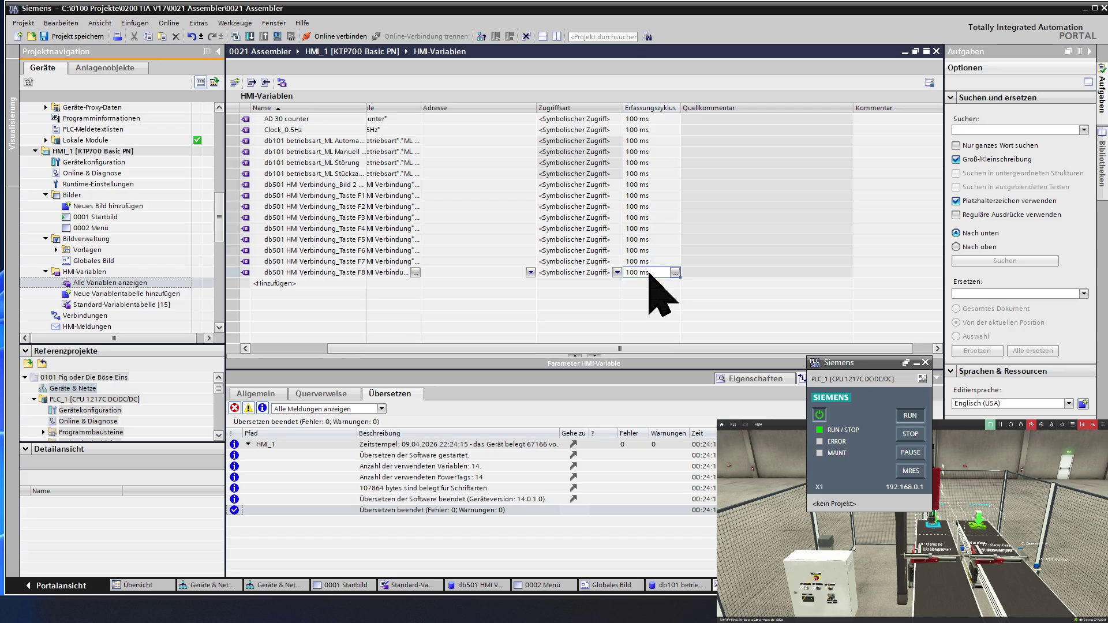
drag(649, 273, 650, 247)
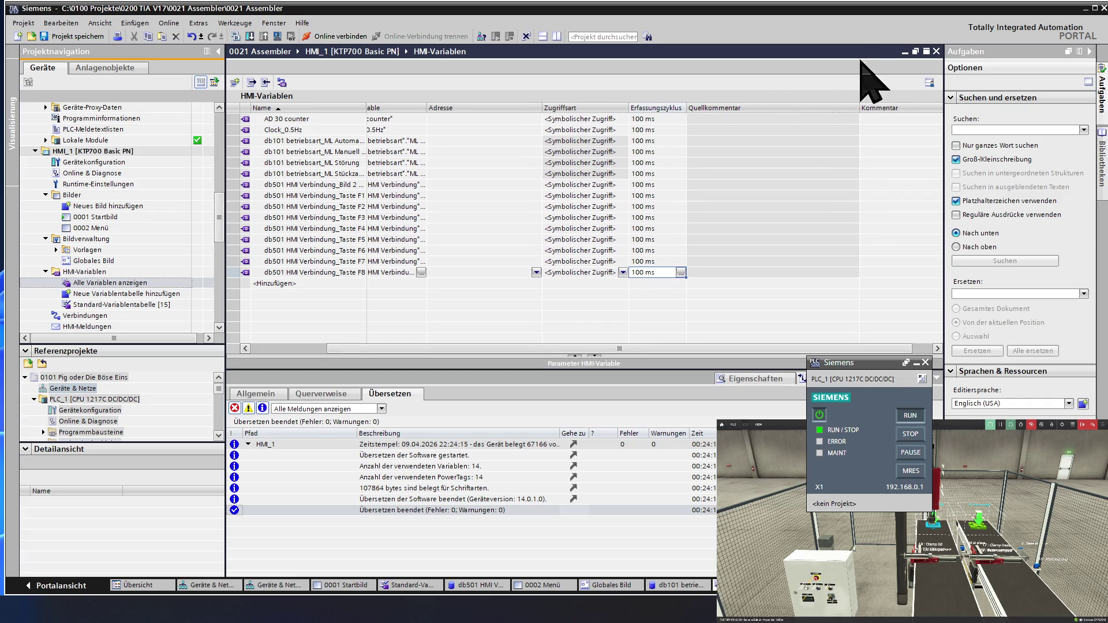
Close the HMI variables table and start the runtime simulation on Startbild
click(937, 51)
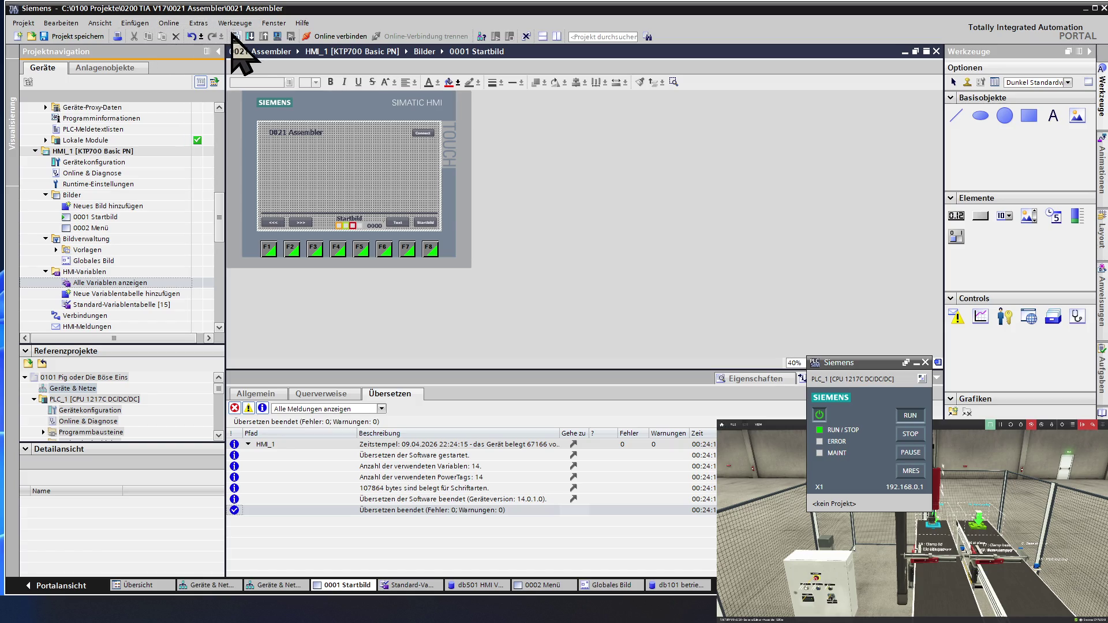
click(277, 38)
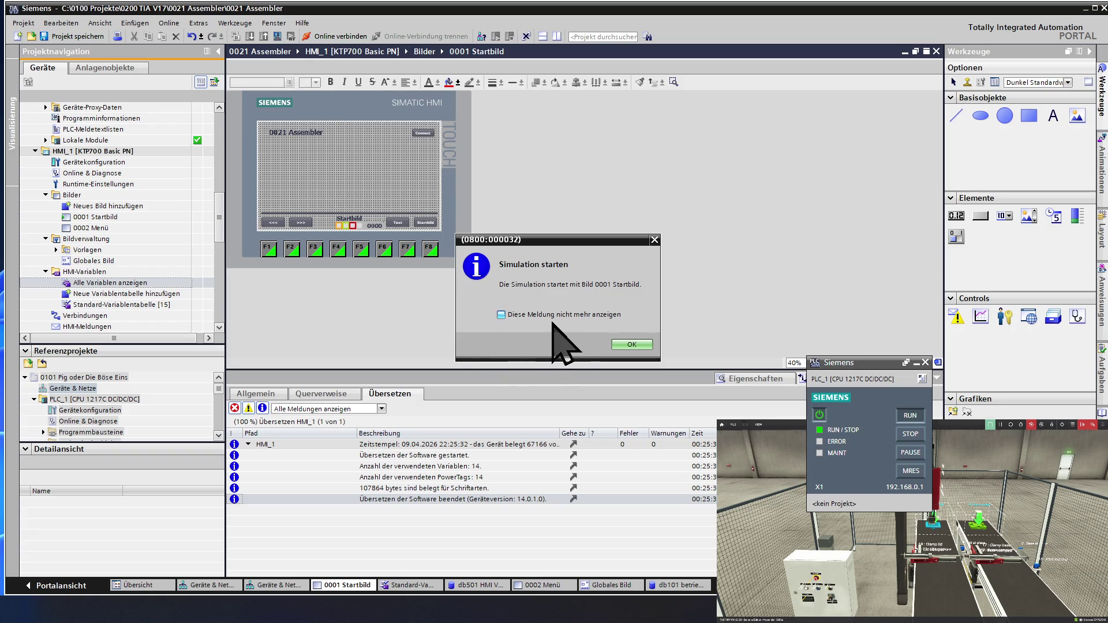
click(620, 346)
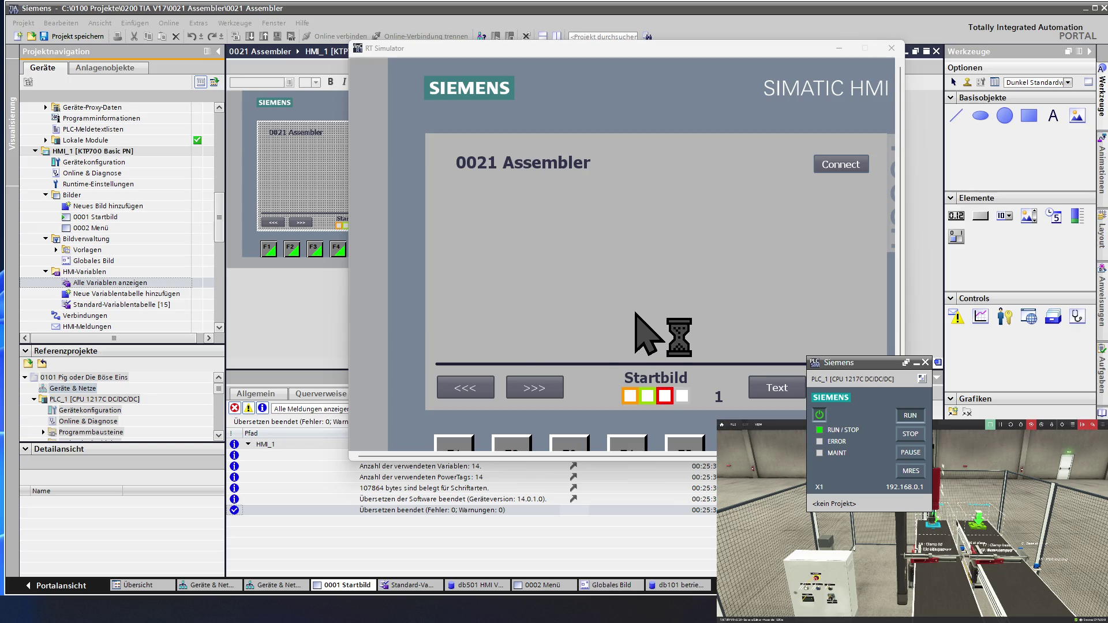
Switch repeatedly between Startbild and Menü with >>> and <<<, ending on Menü (screen 2)
click(547, 389)
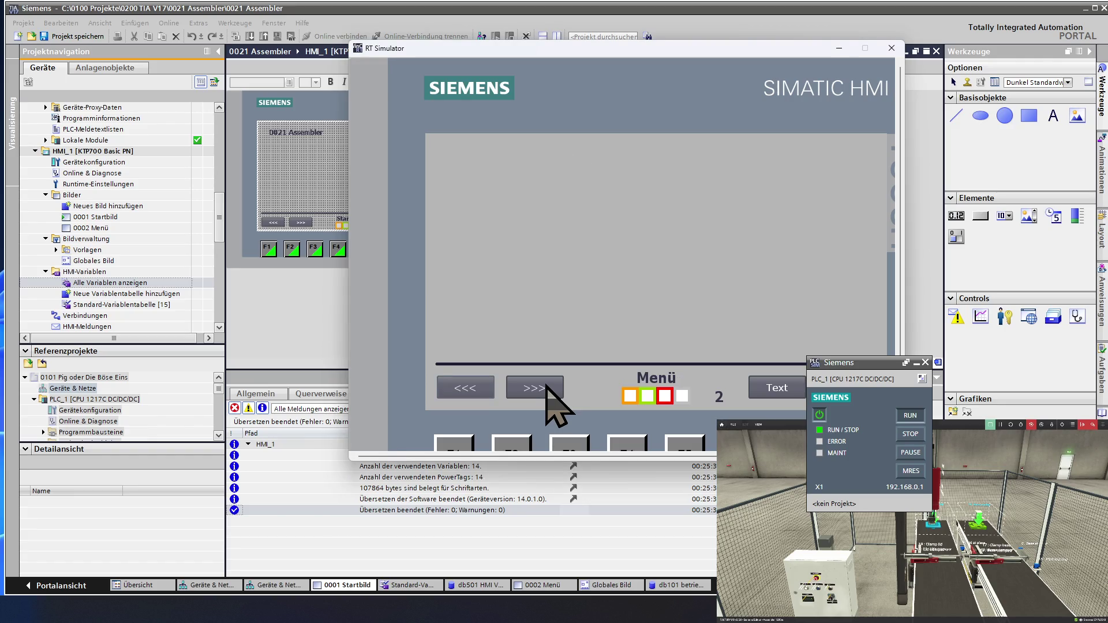
click(475, 388)
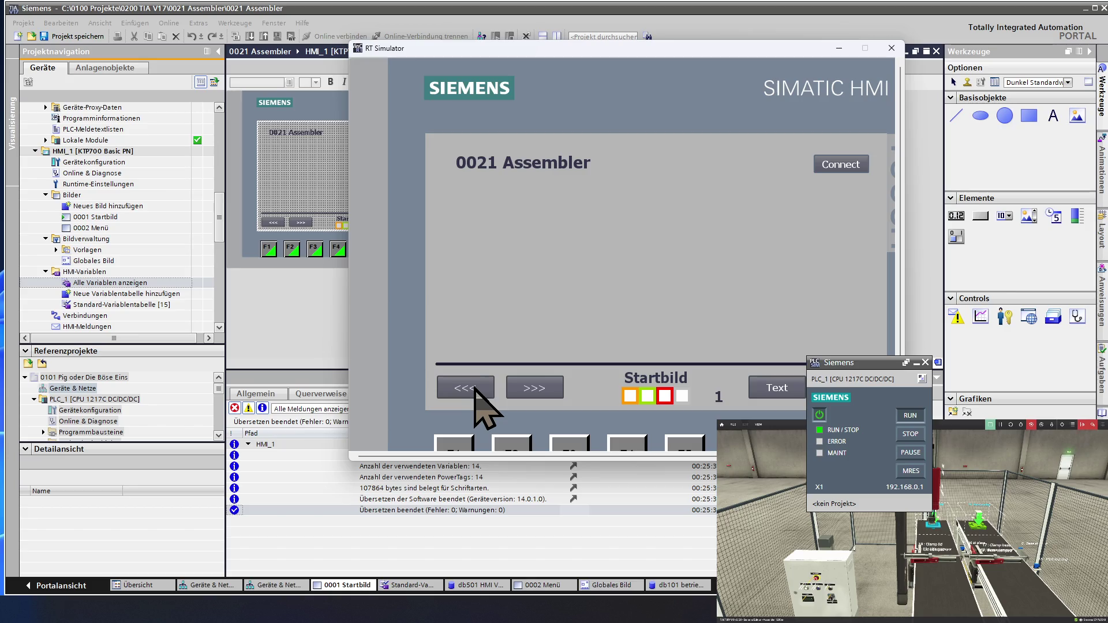
click(535, 390)
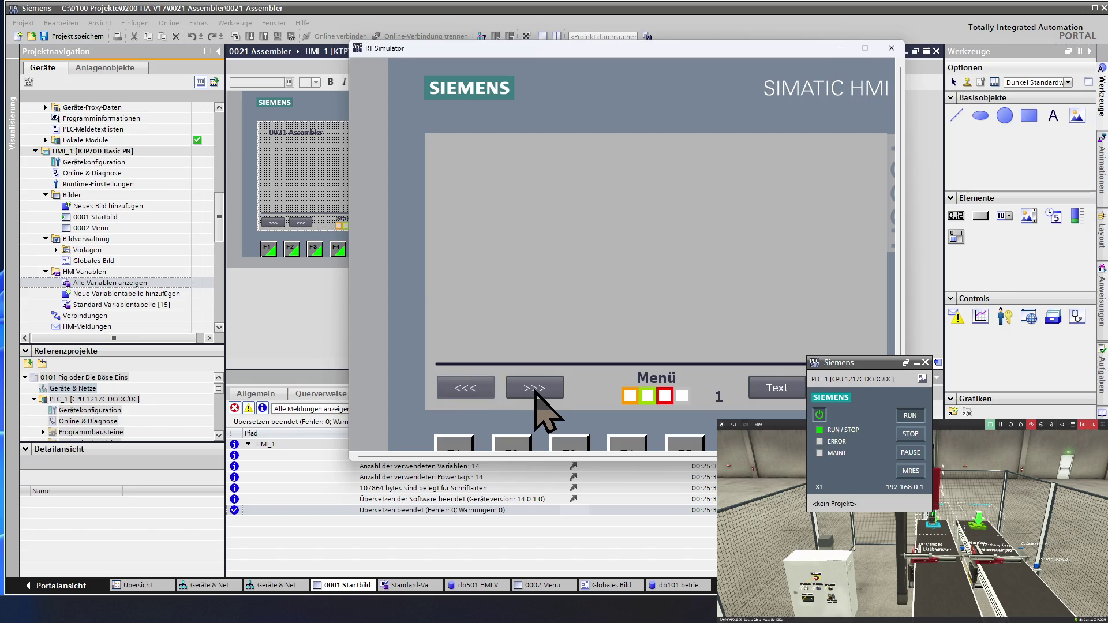
click(484, 392)
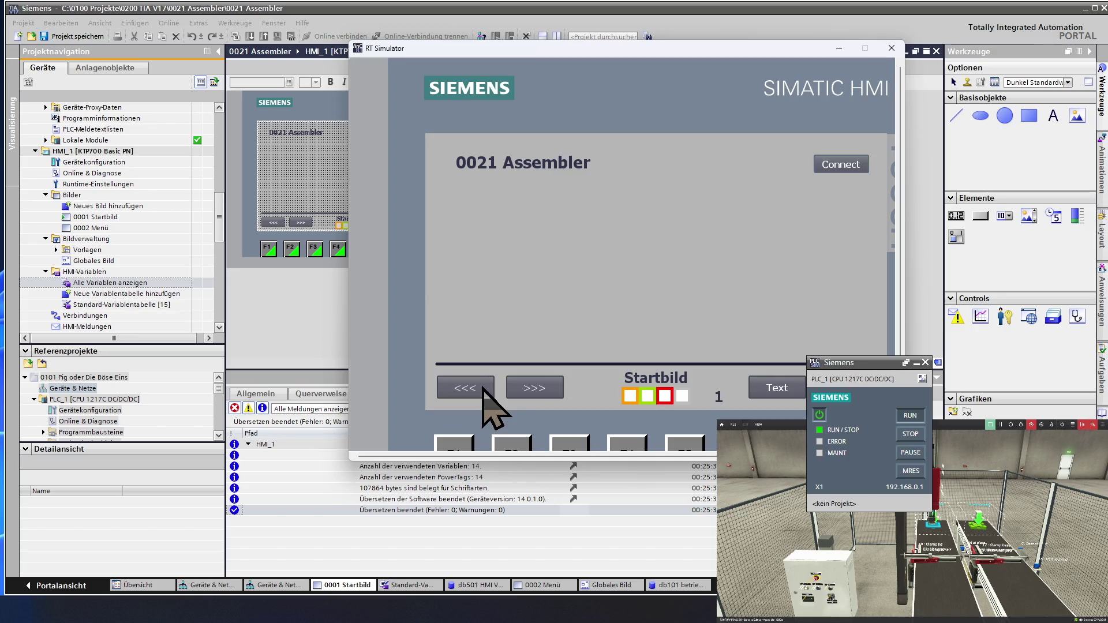
click(535, 392)
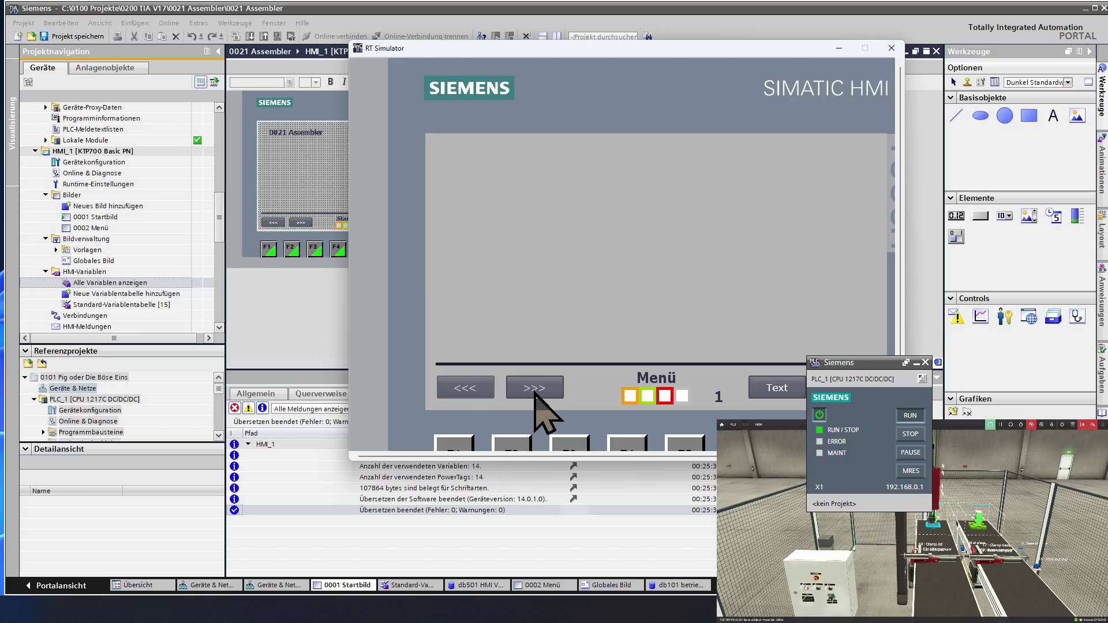
click(472, 392)
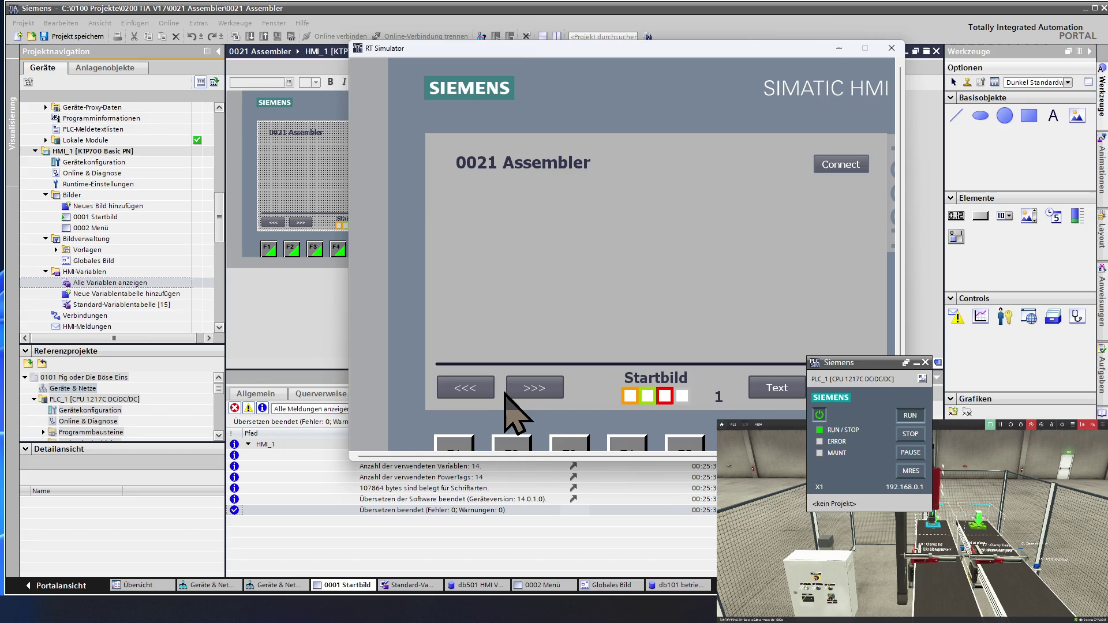
click(521, 393)
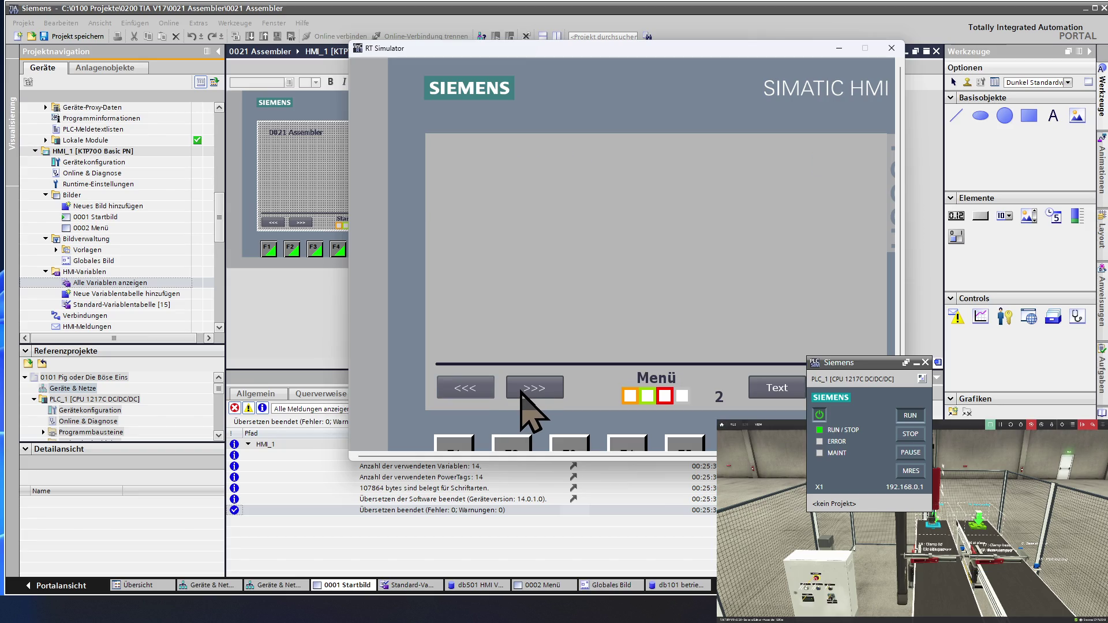
click(481, 393)
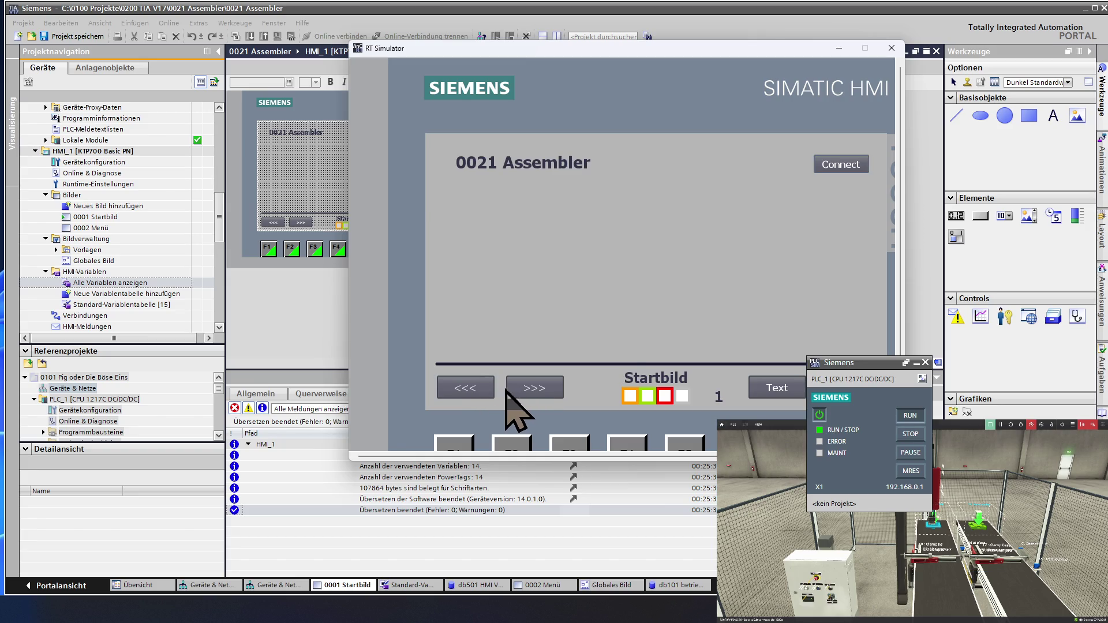
click(531, 391)
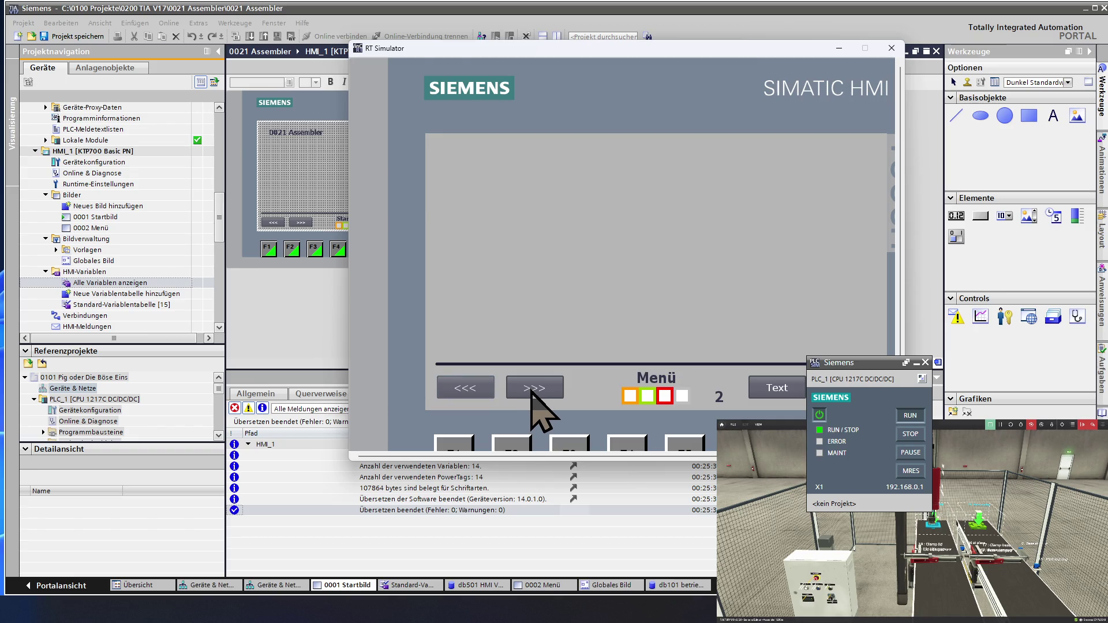
Go back to Startbild (screen 1), then close the RT Simulator window
click(484, 391)
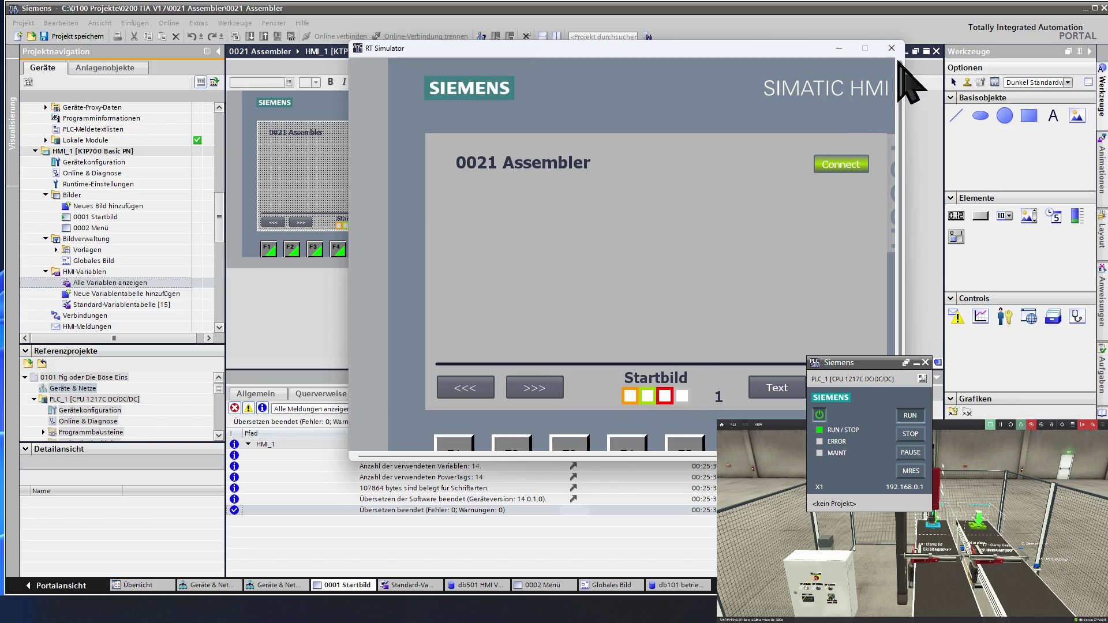
click(893, 48)
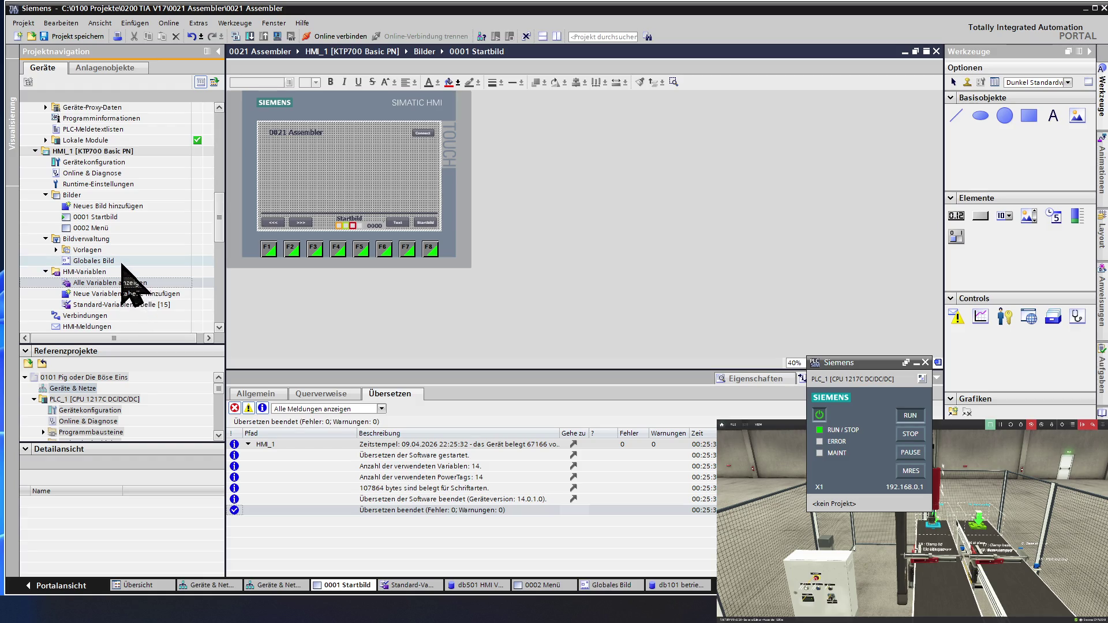
Inspect the footer fields' Position & Größe: the Startbild text is at X 250, Y 405, 300 × 35
click(111, 218)
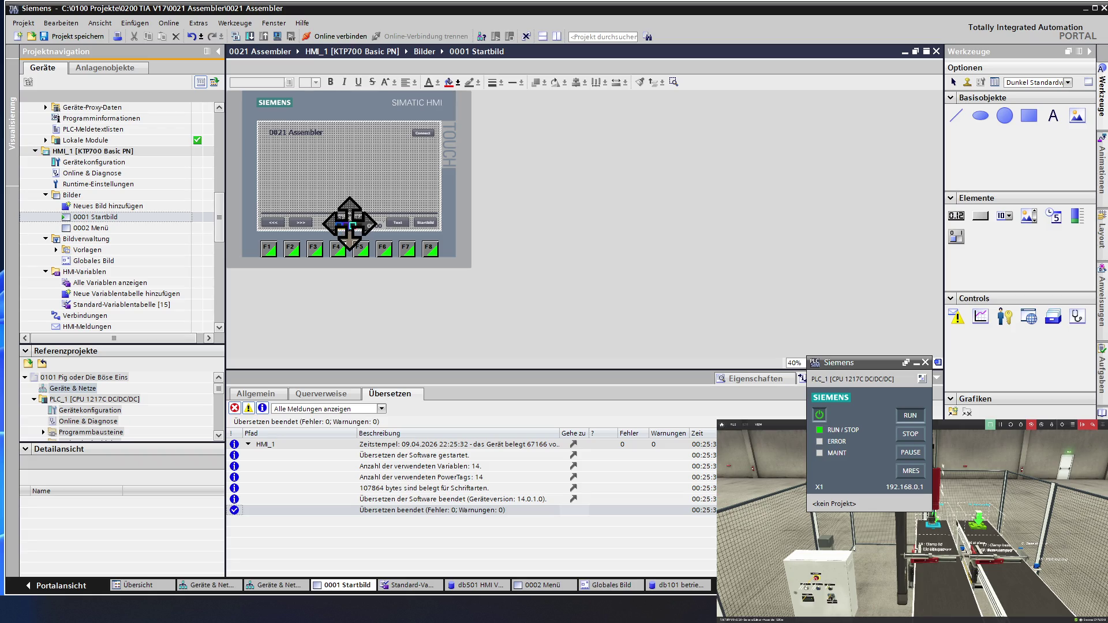
click(349, 218)
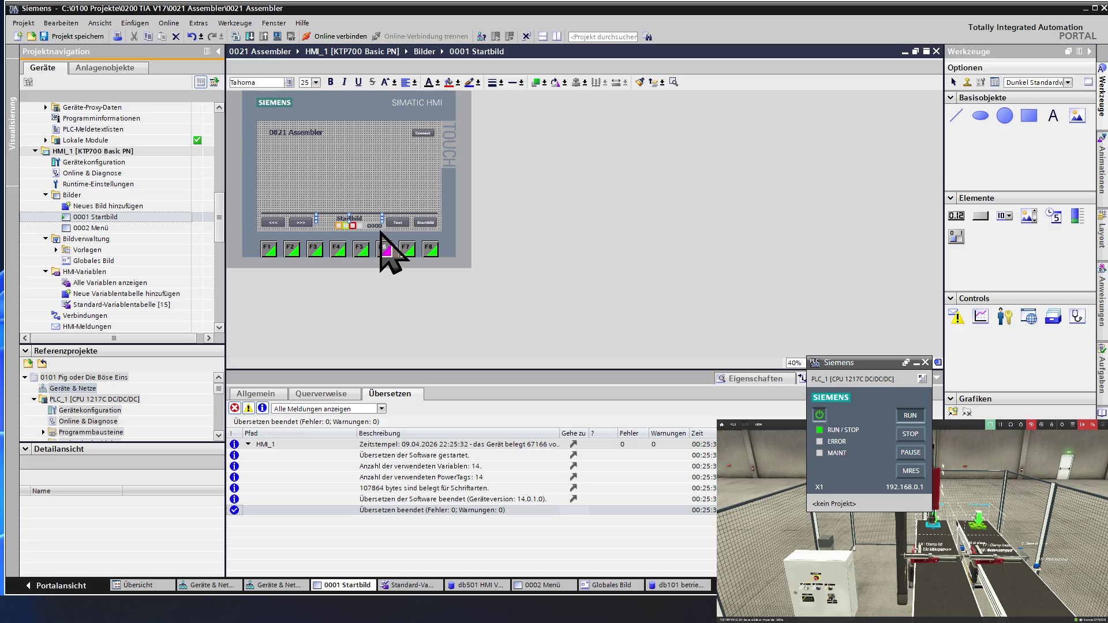
click(374, 225)
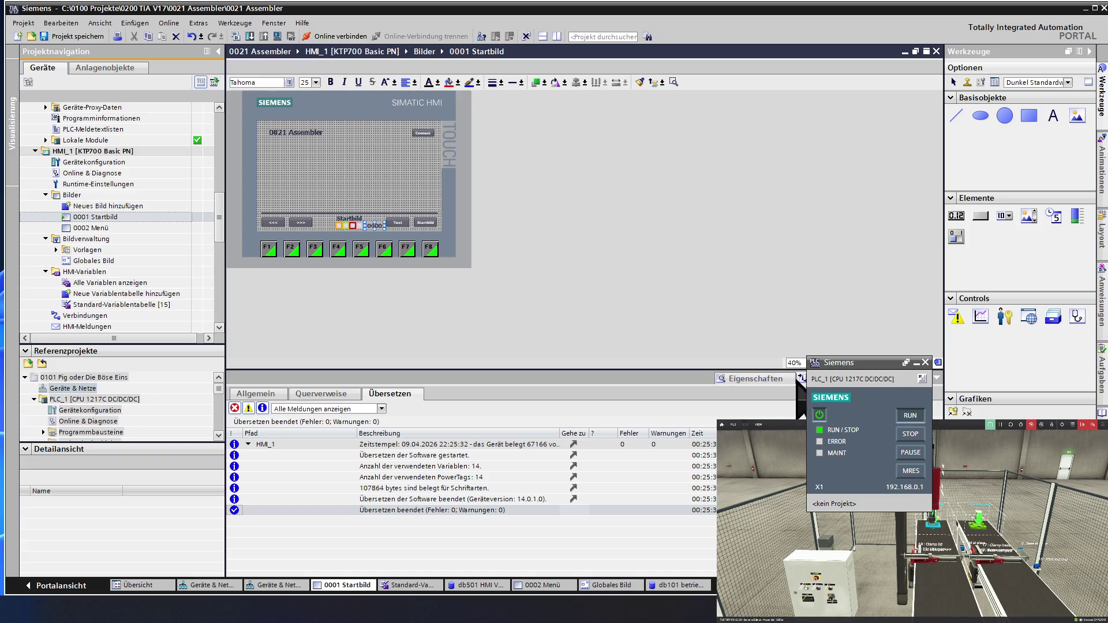
click(747, 379)
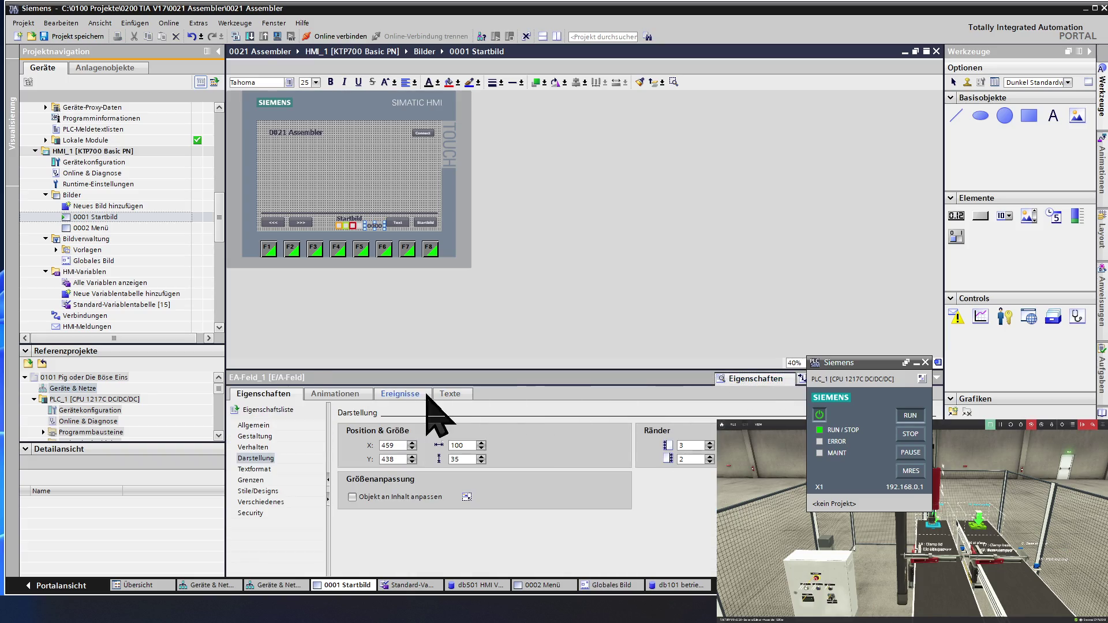
click(258, 458)
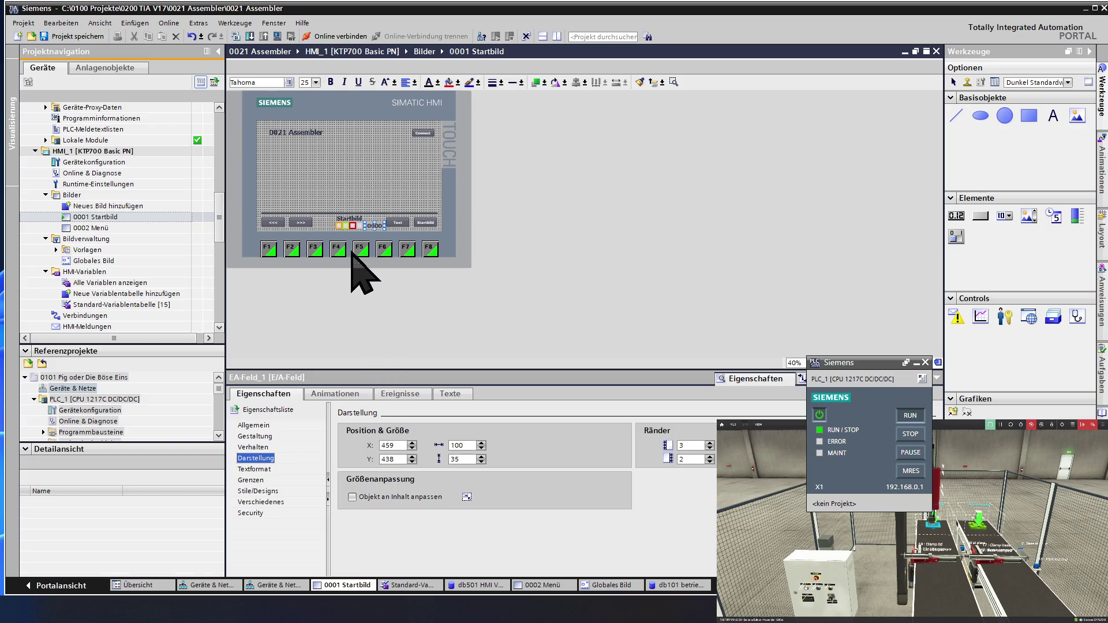
click(365, 218)
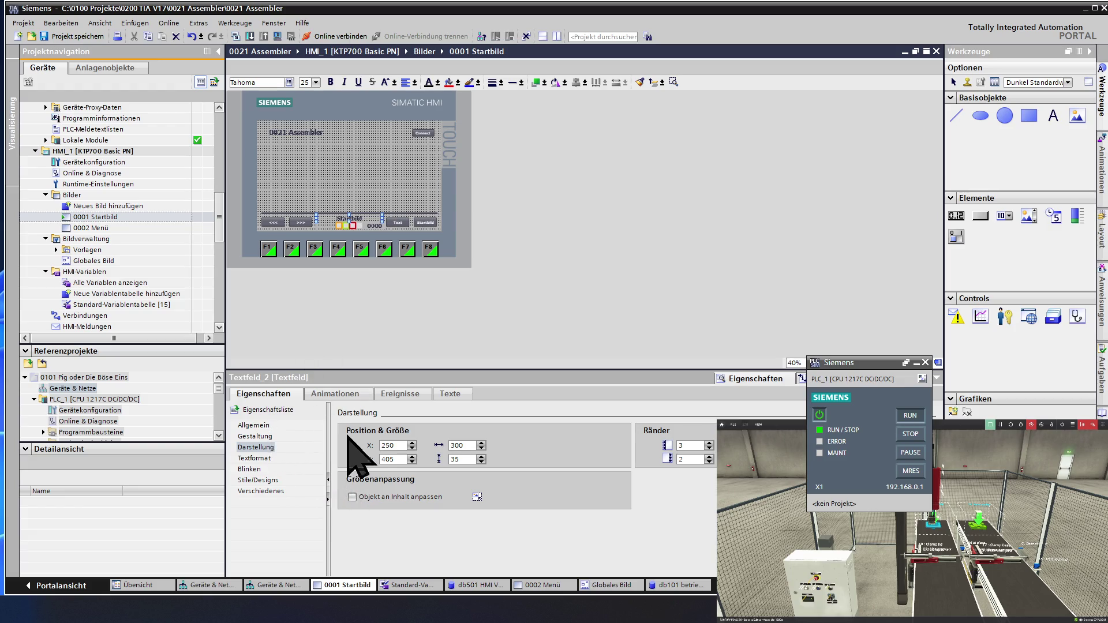
Change the Startbild text field's width from 300 to 200 and its X from 250 to 350
double_click(466, 445)
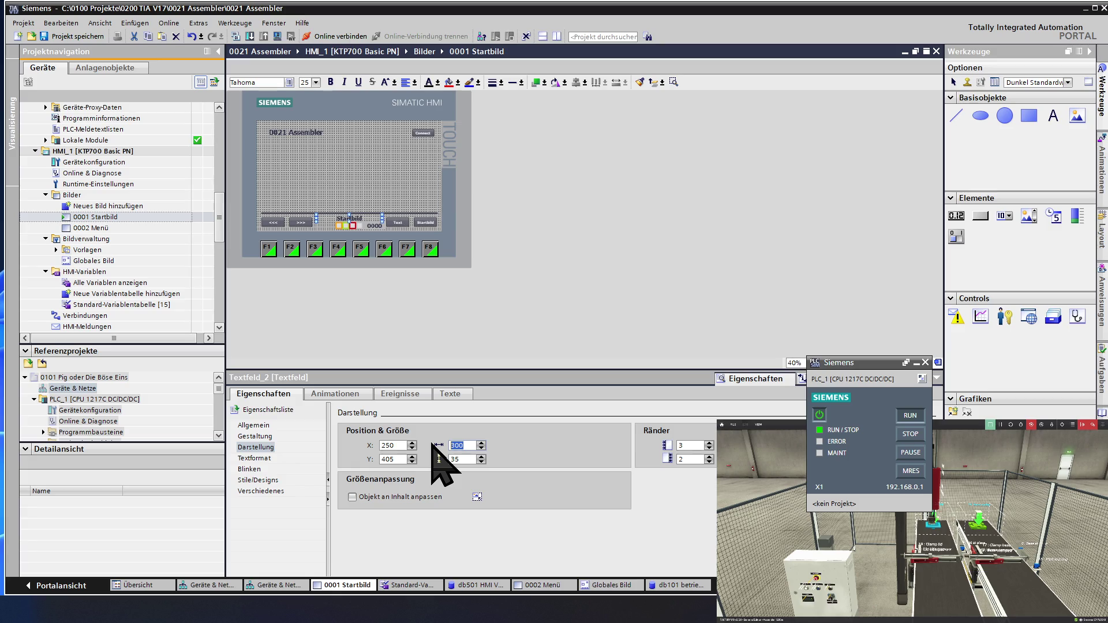
text(2)
key(Return)
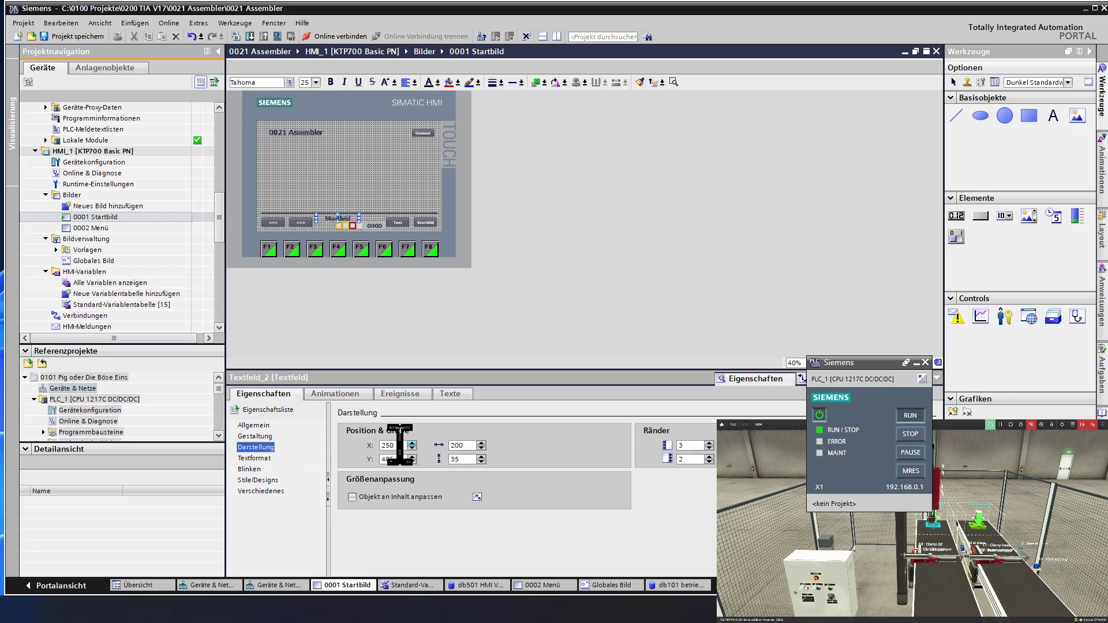
click(397, 445)
key(Left)
key(Left)
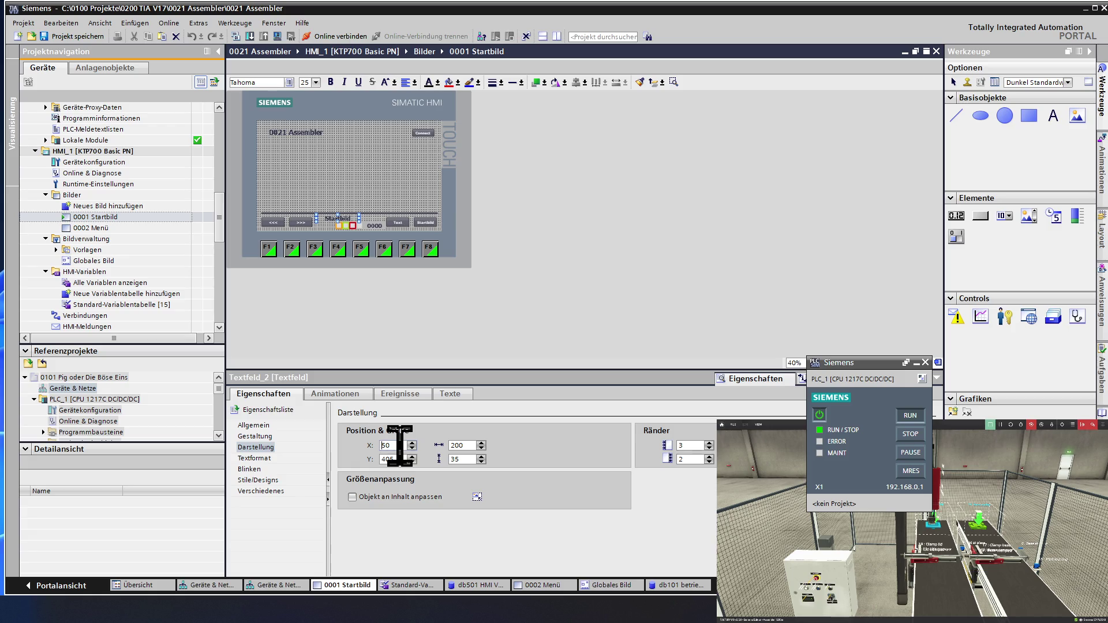
text(3)
key(Return)
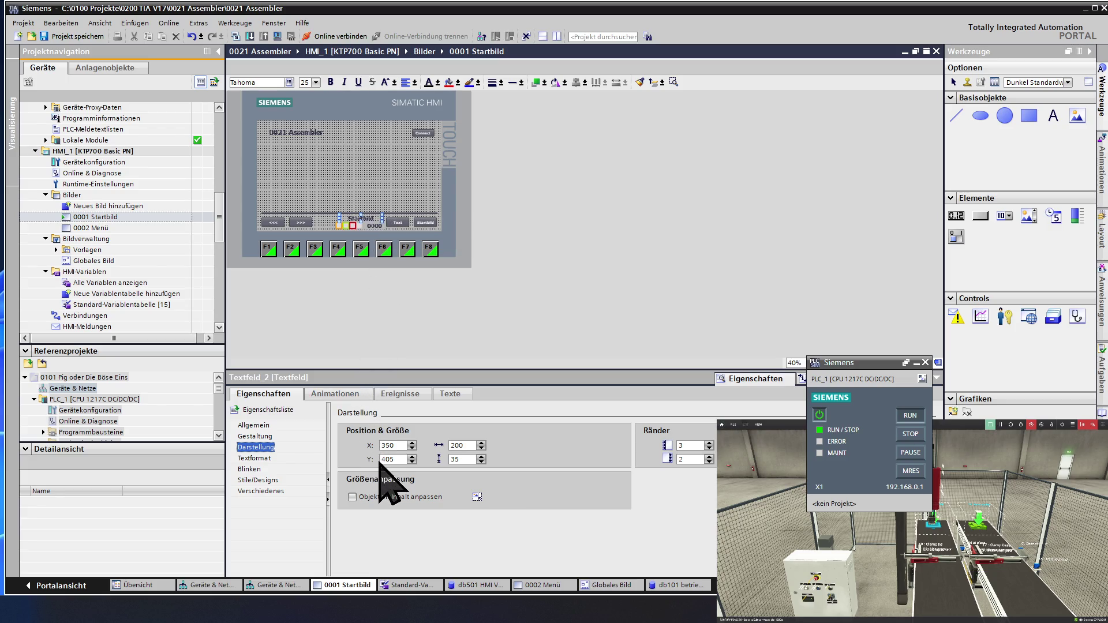
Position the 0000 screen-number I/O field (EA-Feld_1) at X 250, Y 405 beside the title text
click(376, 228)
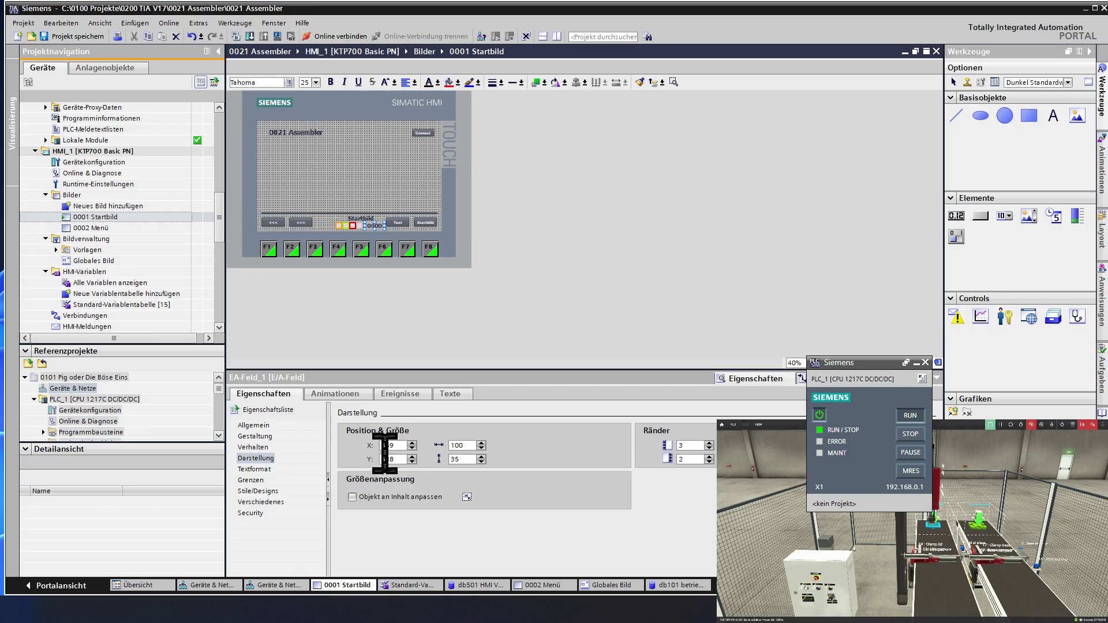
double_click(391, 446)
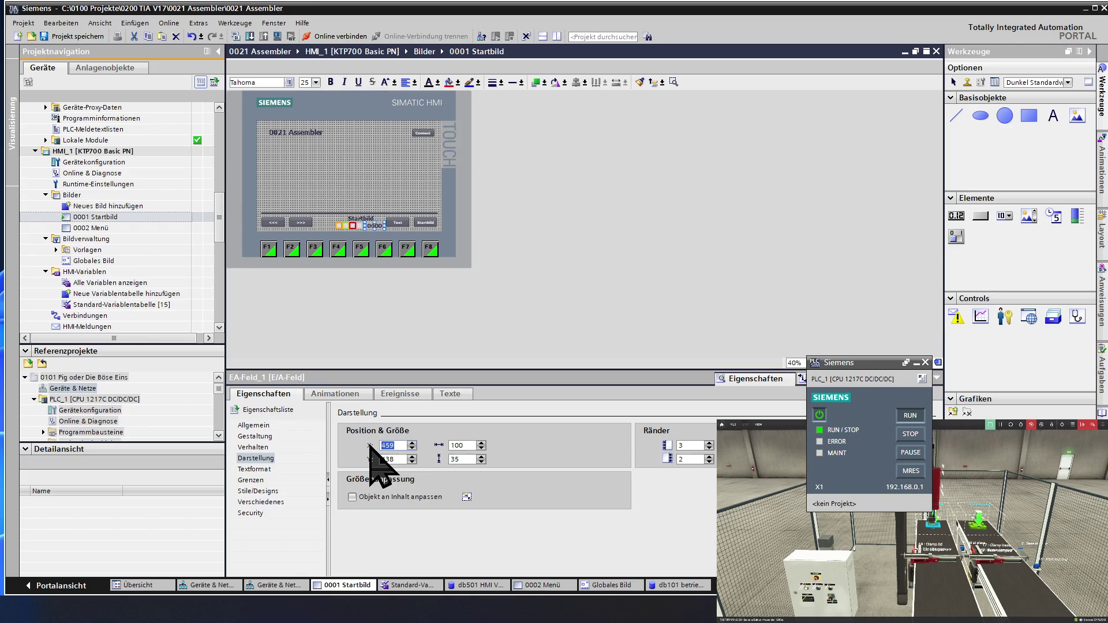
text(250)
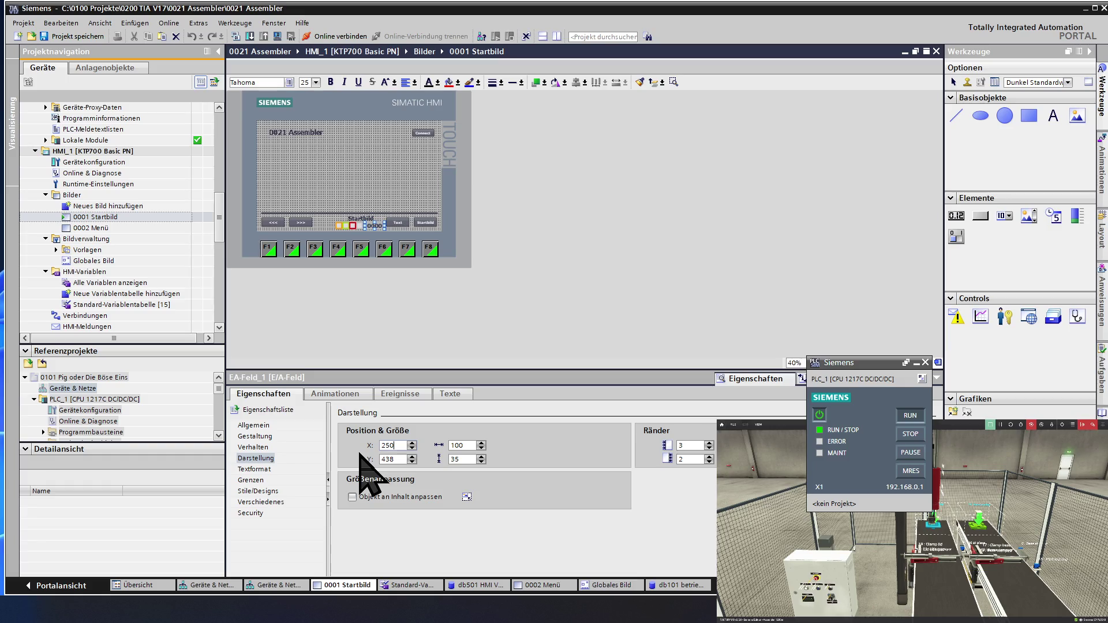
double_click(393, 459)
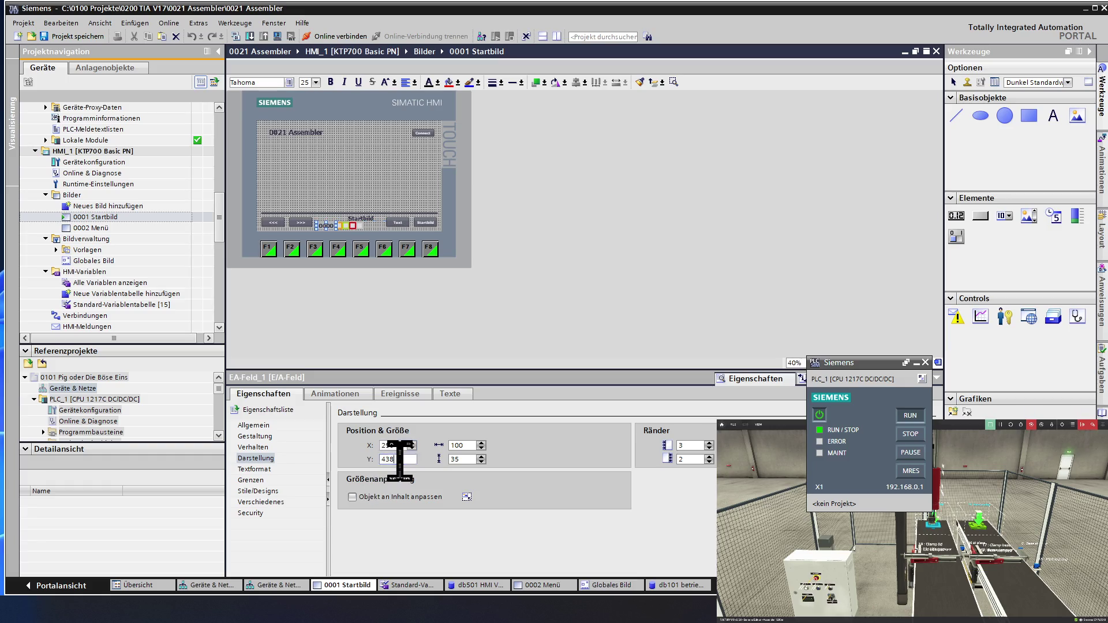
text(405)
click(351, 465)
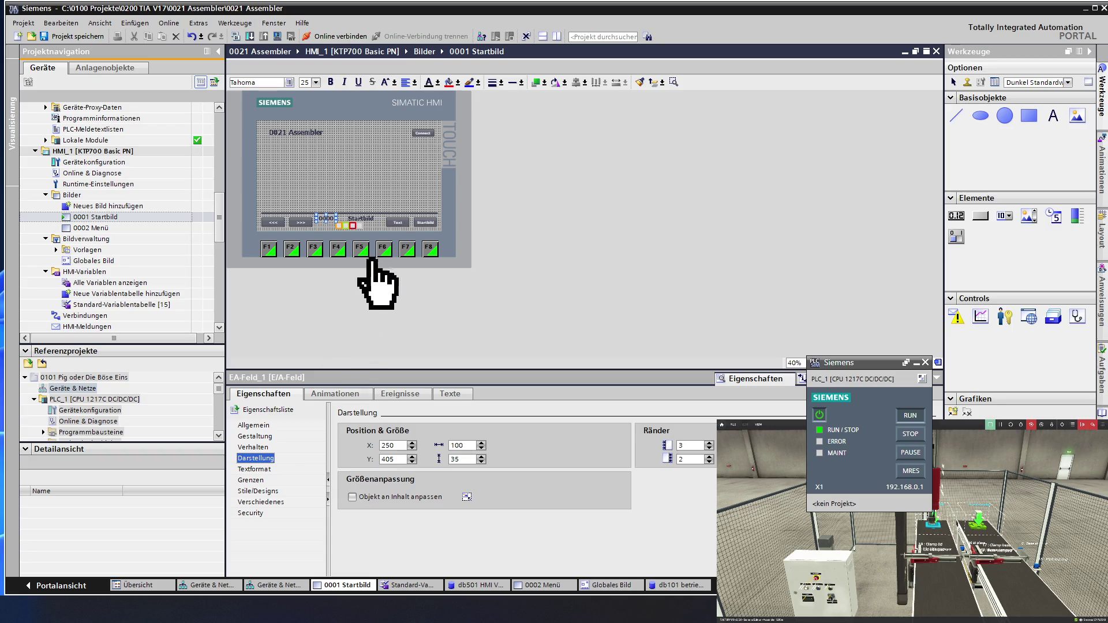
click(347, 193)
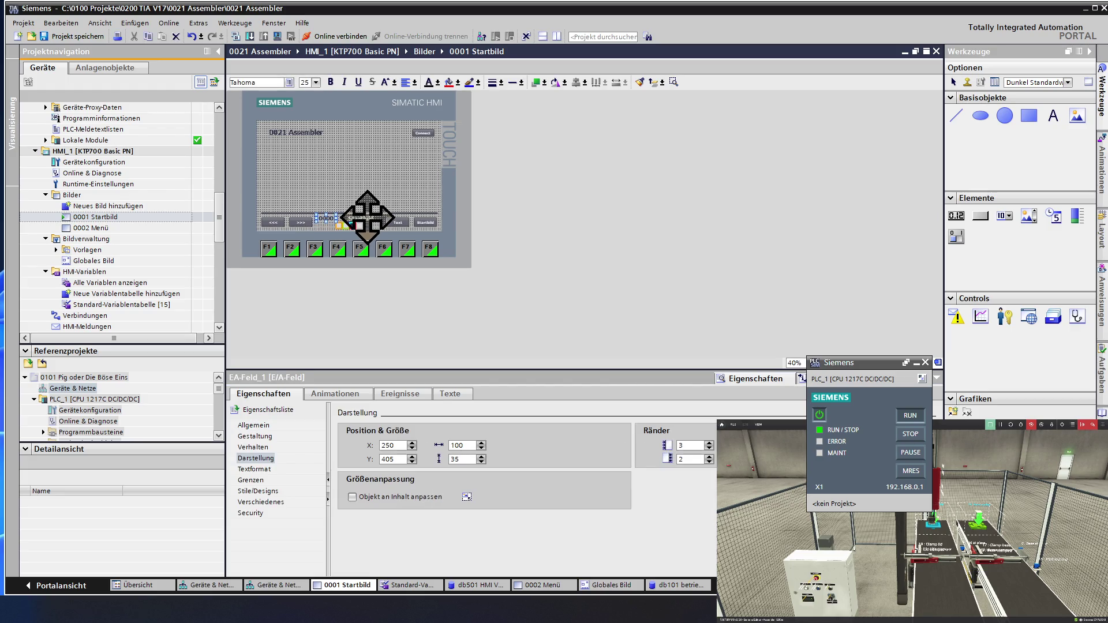
click(356, 218)
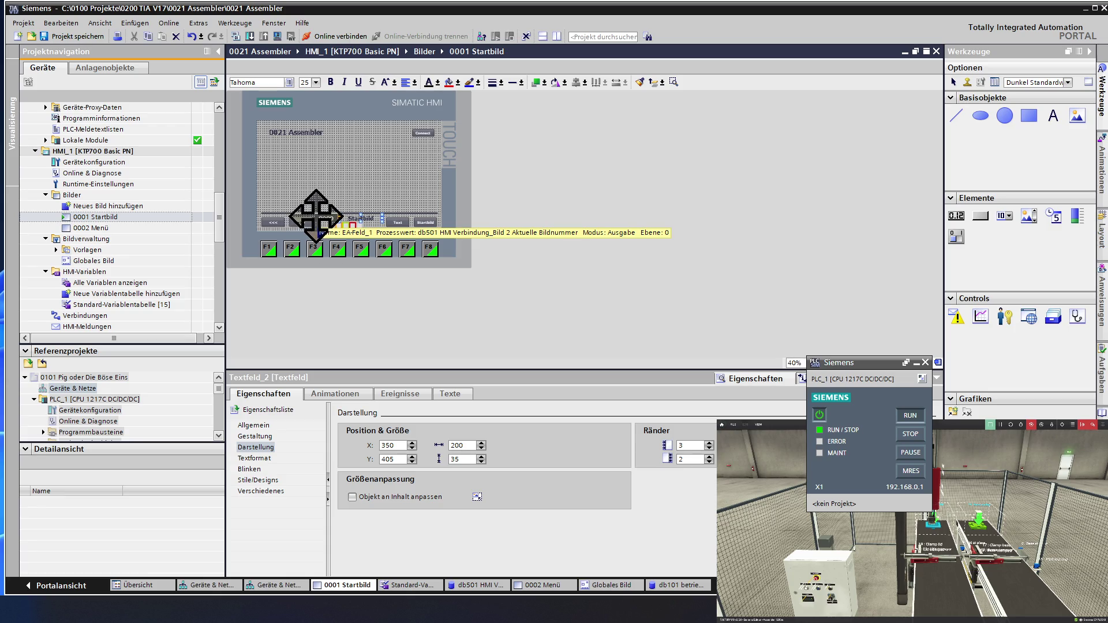
Lower the 0000 I/O field's width using the spin arrows
click(321, 226)
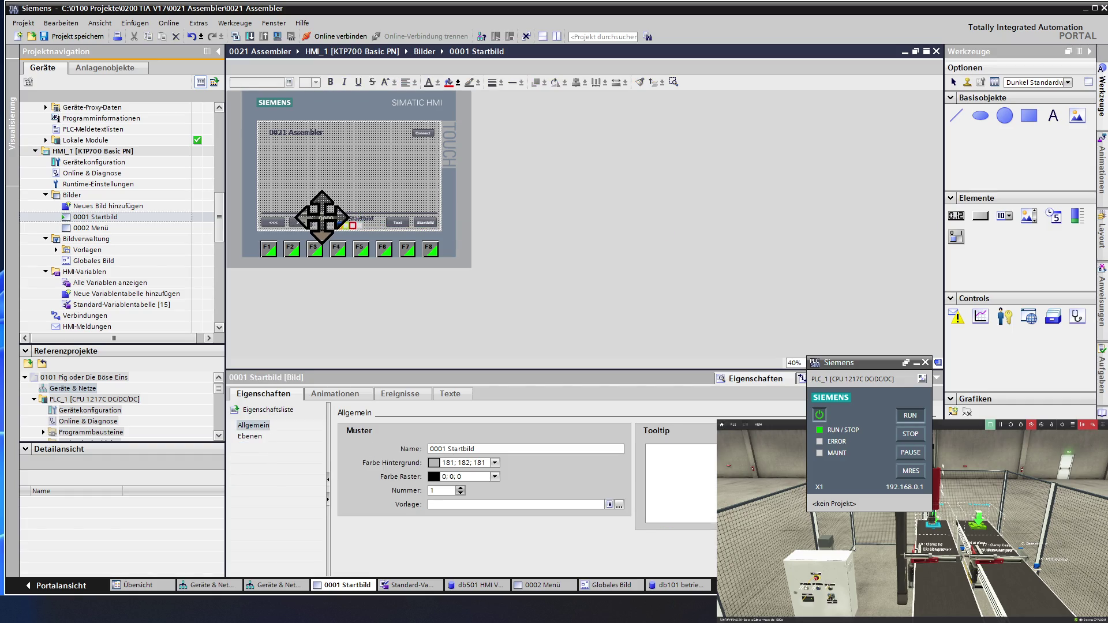
click(316, 217)
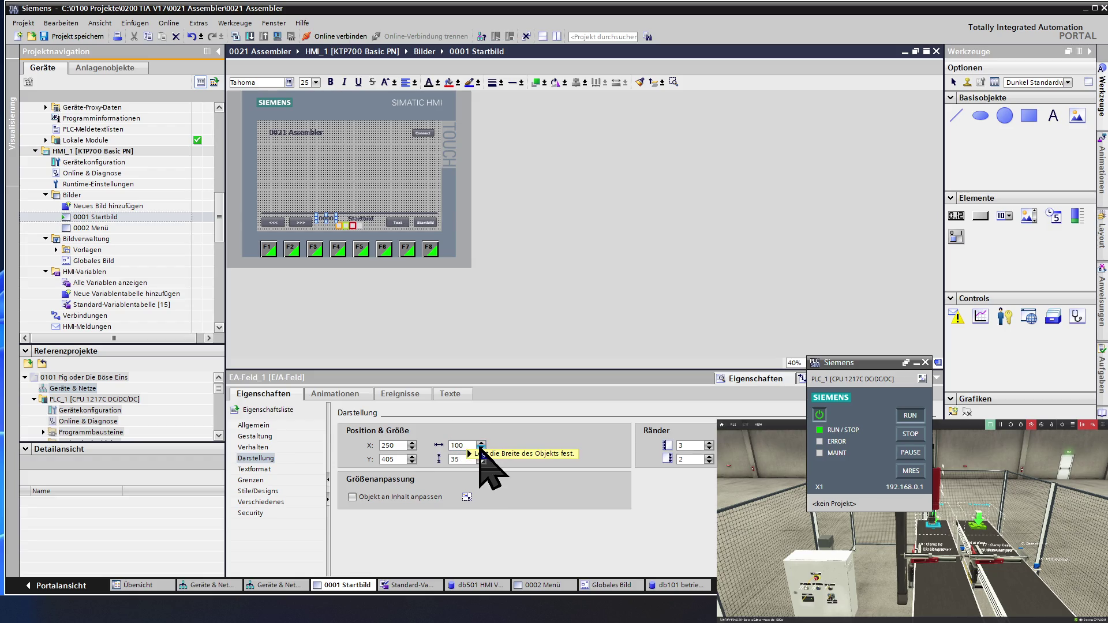
click(482, 448)
click(482, 448)
click(482, 448)
click(482, 449)
click(482, 448)
click(482, 448)
click(482, 449)
click(482, 448)
click(482, 449)
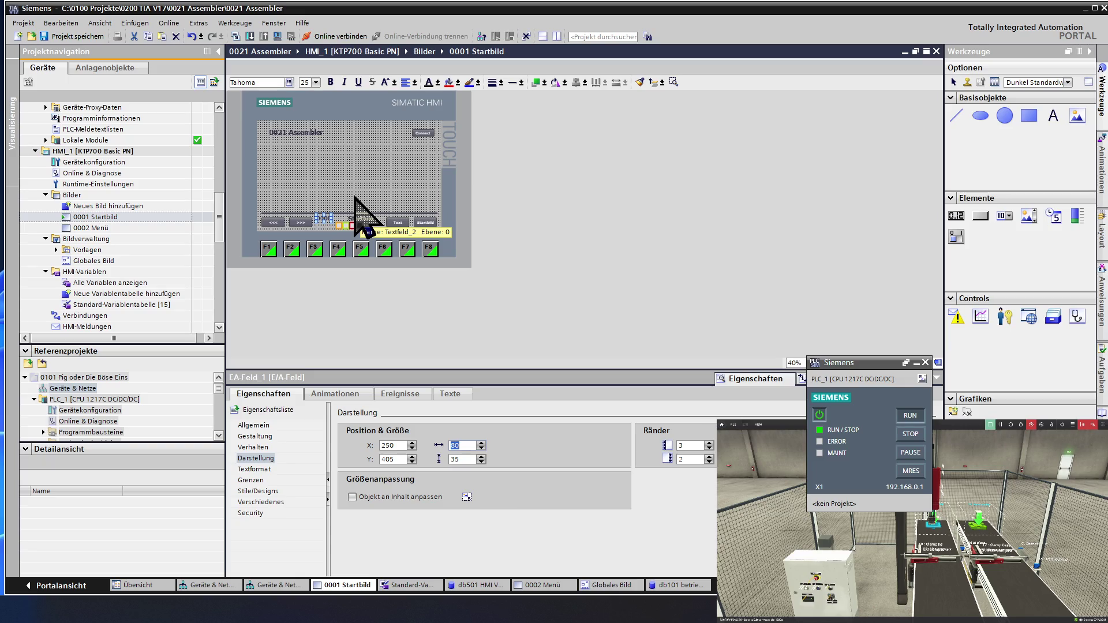
click(354, 197)
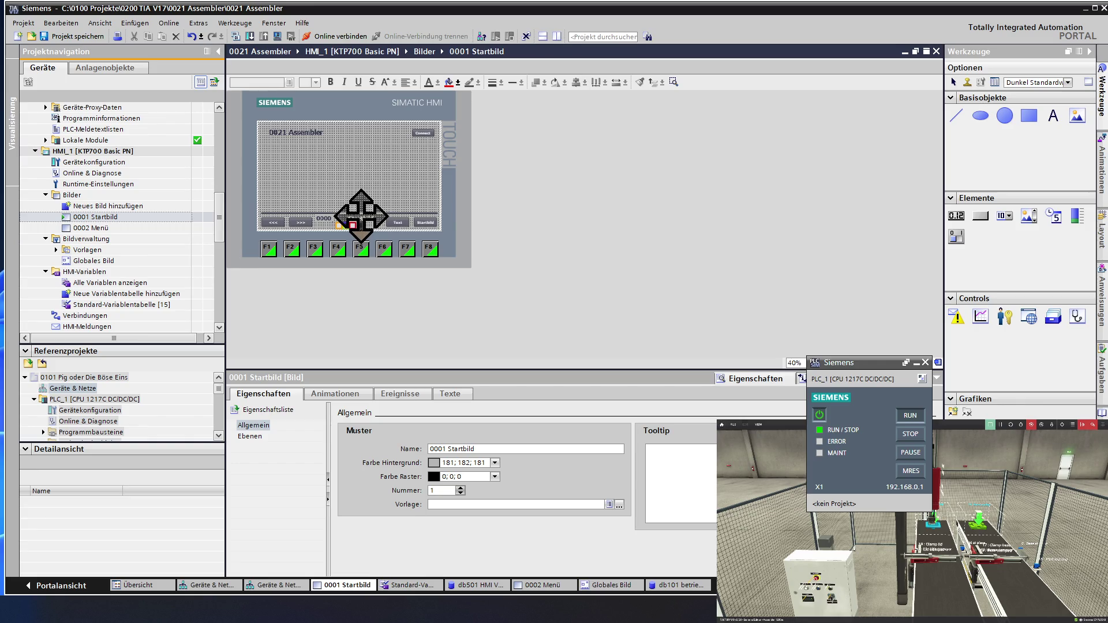
Set the Startbild text field to X 330 and width 220
click(365, 219)
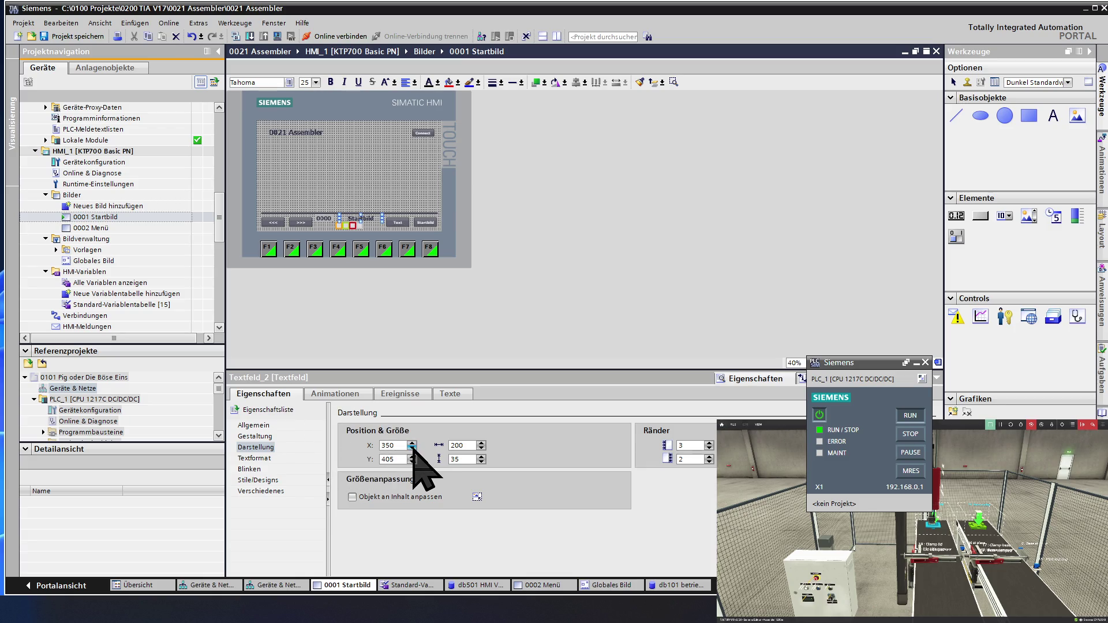
double_click(413, 448)
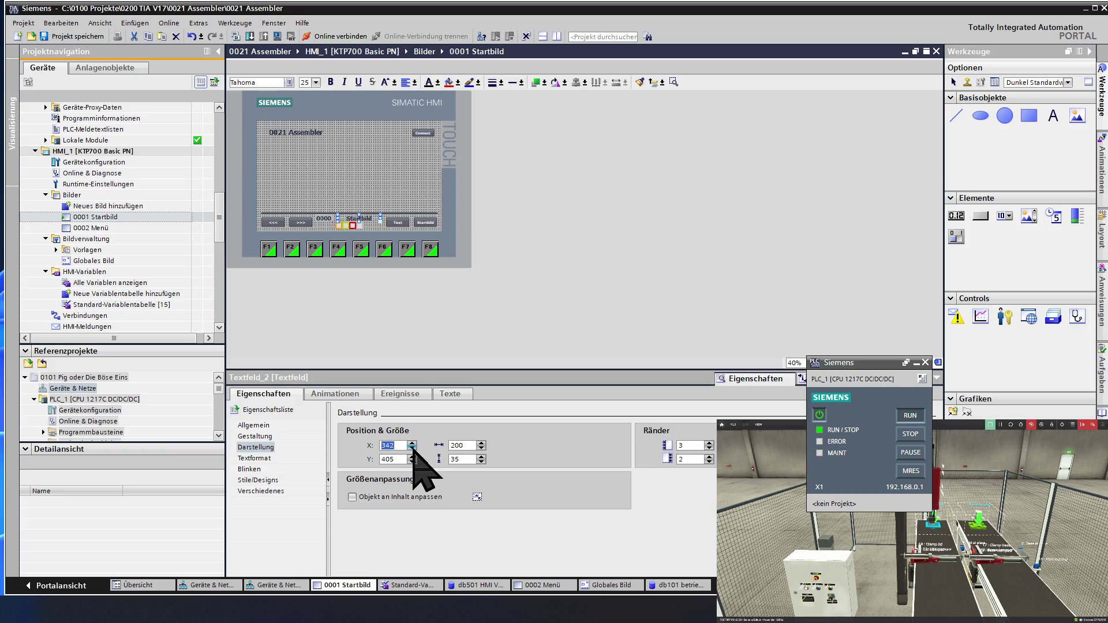
triple_click(414, 449)
text(330)
triple_click(481, 445)
click(481, 445)
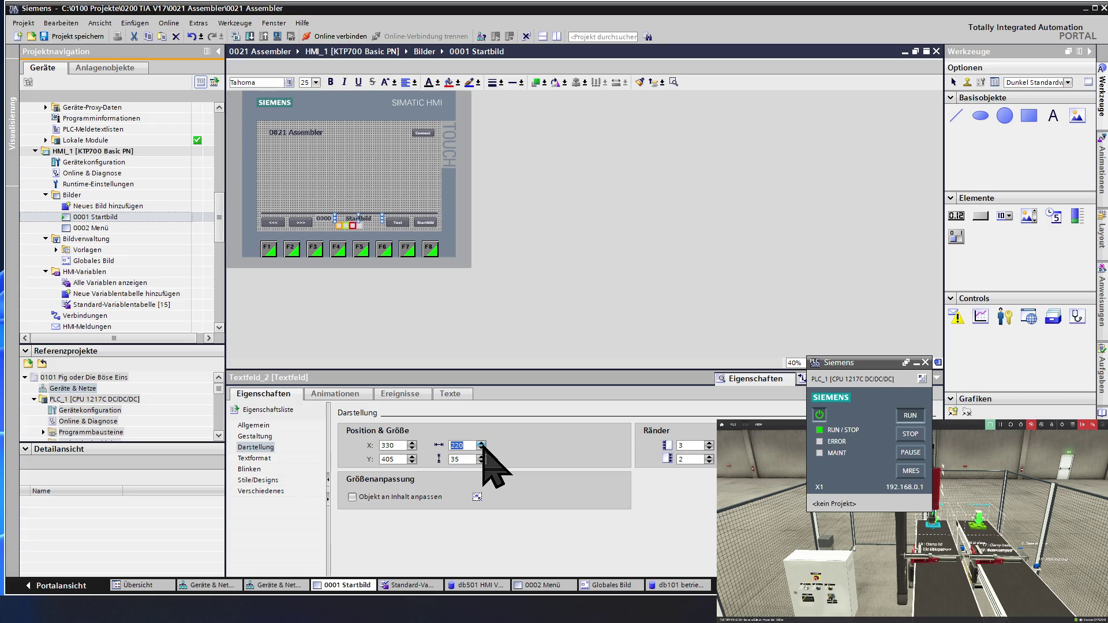
click(326, 199)
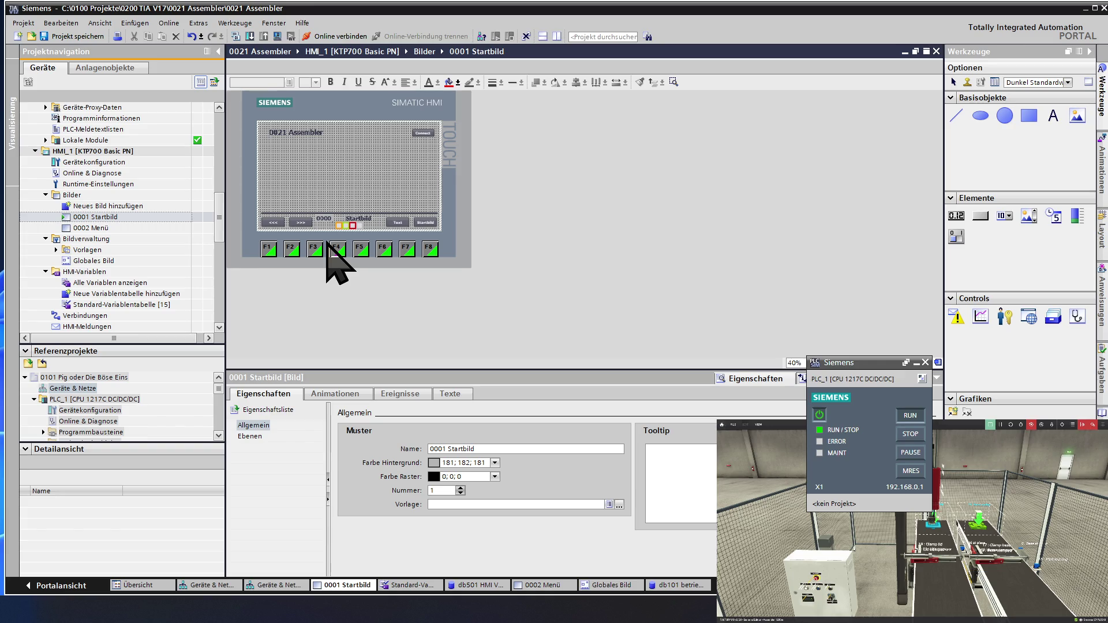
drag(356, 226, 361, 239)
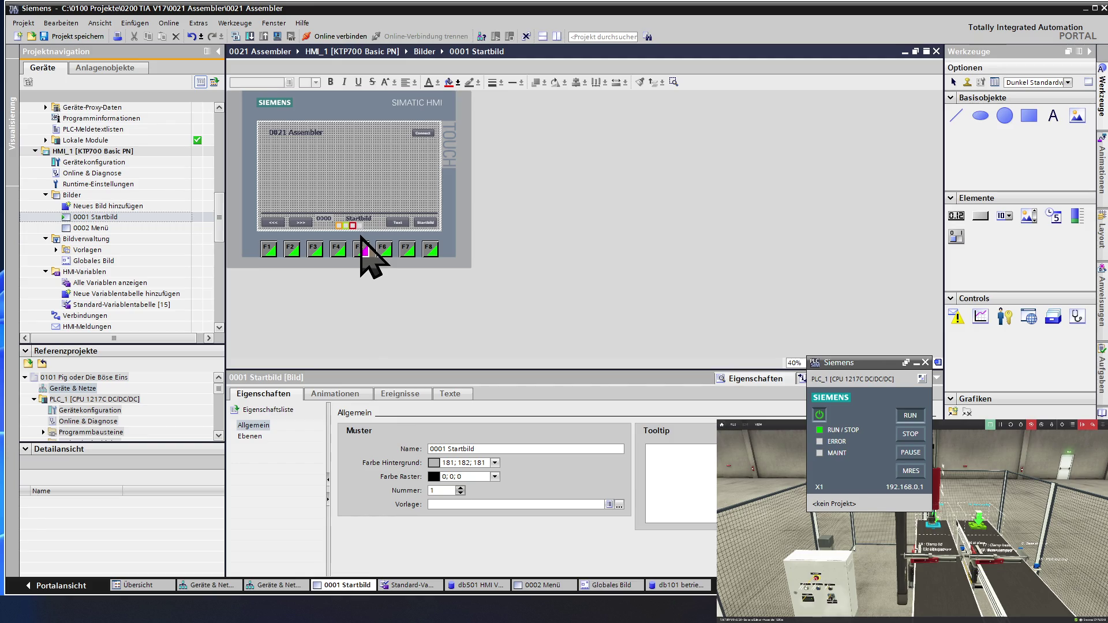
drag(361, 238, 363, 222)
click(363, 222)
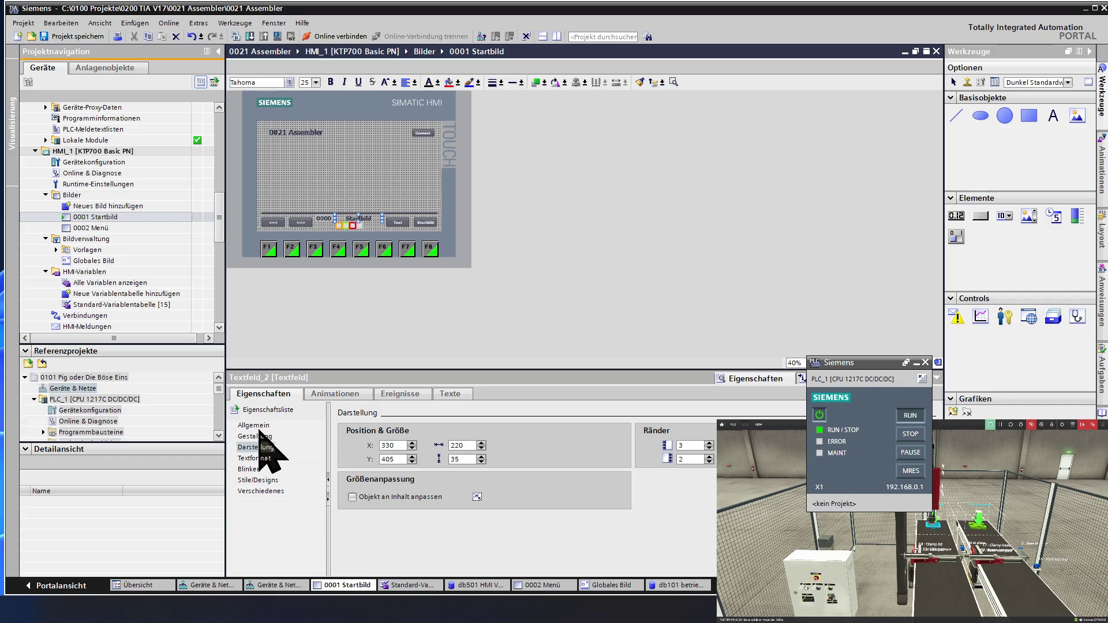
Set the Startbild text's horizontal alignment to Links in Textformat
click(257, 457)
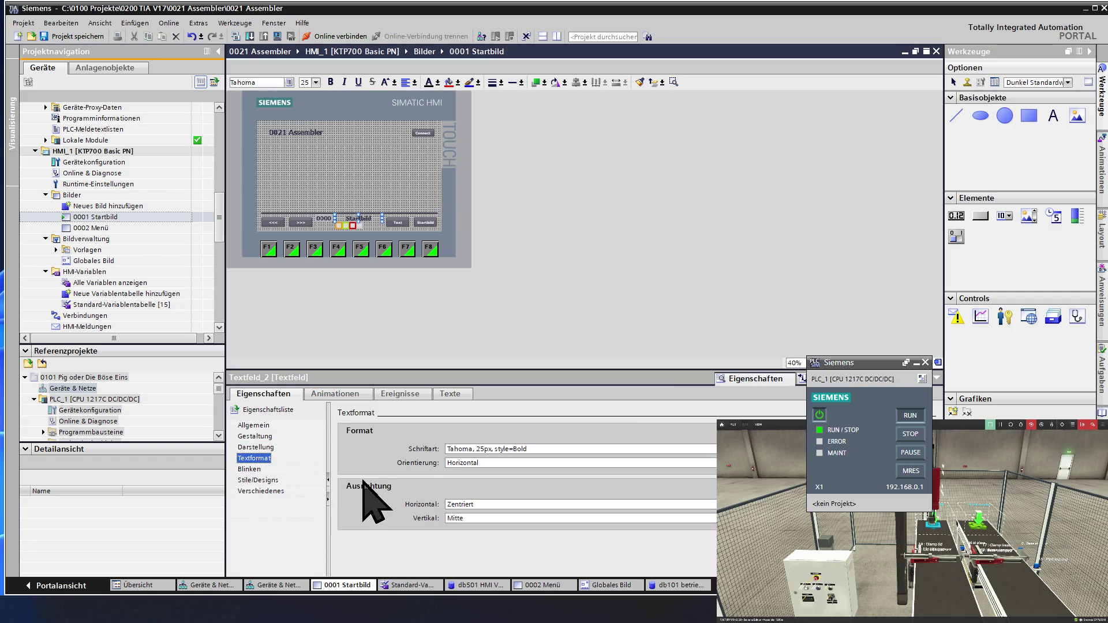
click(474, 505)
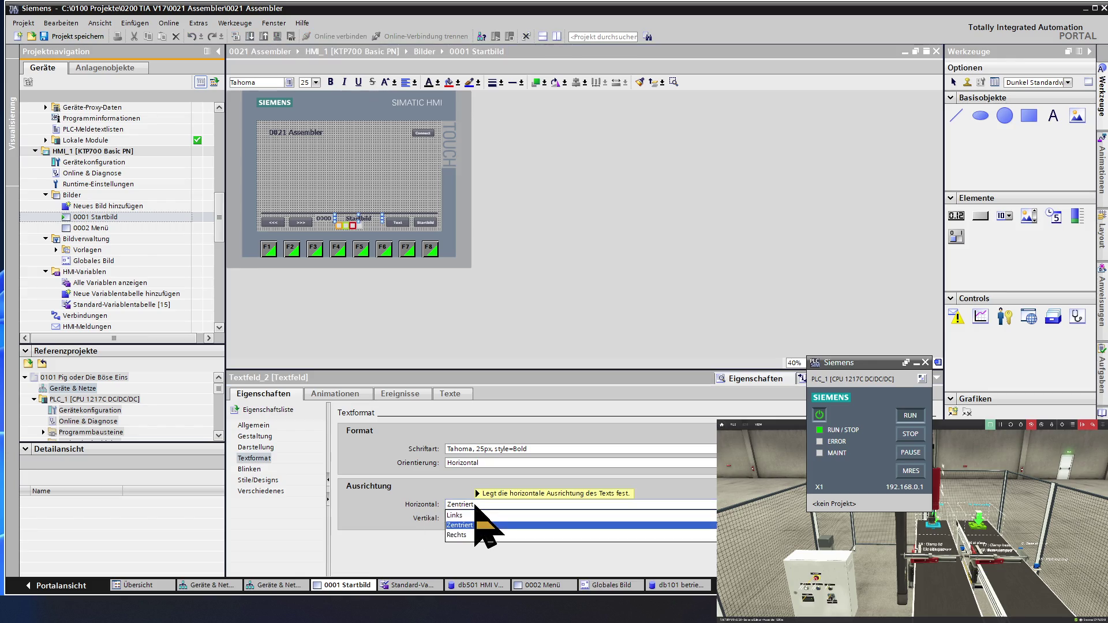
click(474, 515)
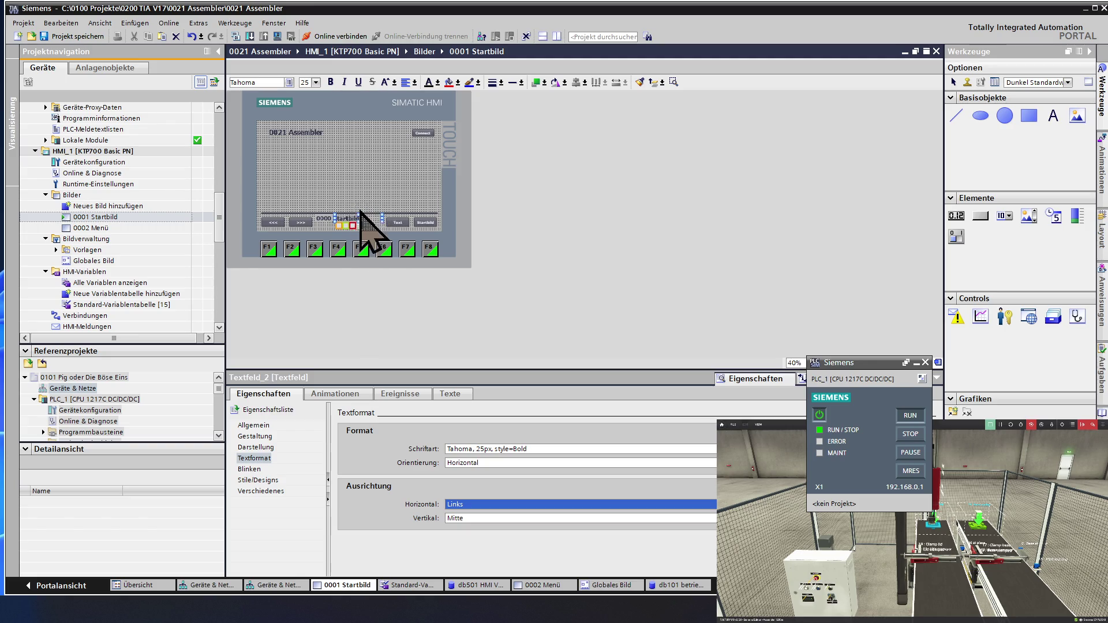
click(350, 193)
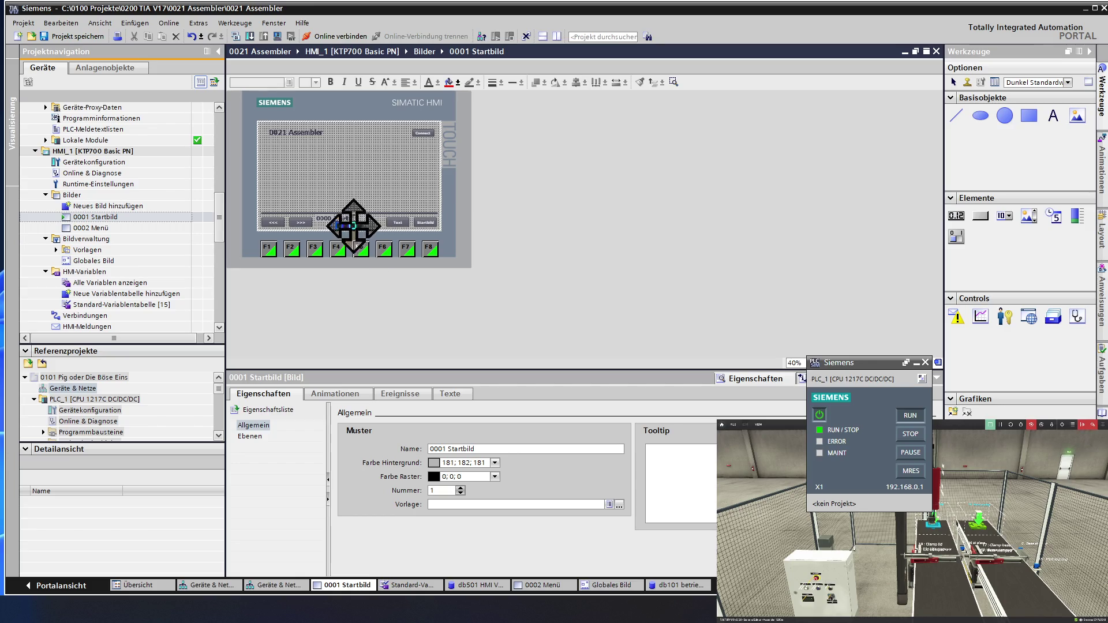
Check the I/O field's process tag, then enter Startbild as its Einheit in Gestaltung
click(321, 219)
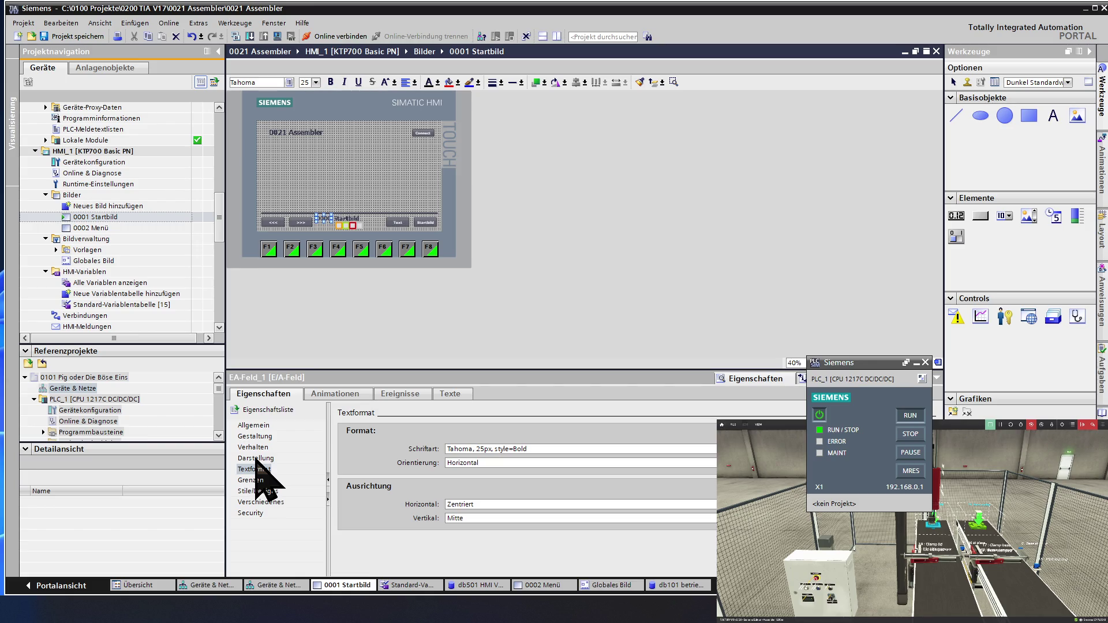
click(253, 425)
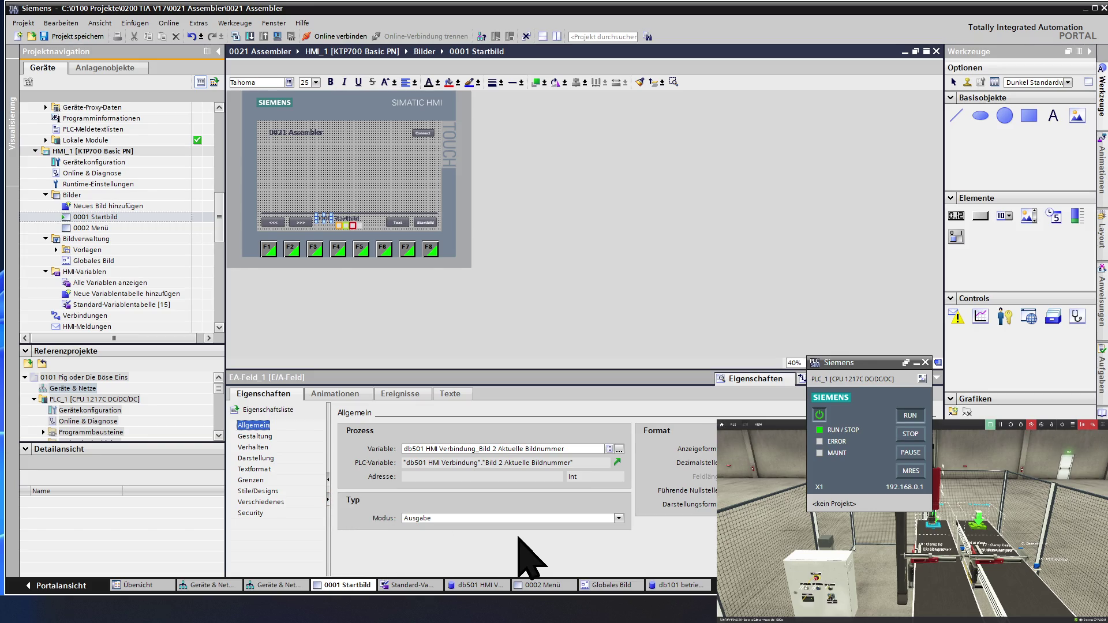
click(256, 436)
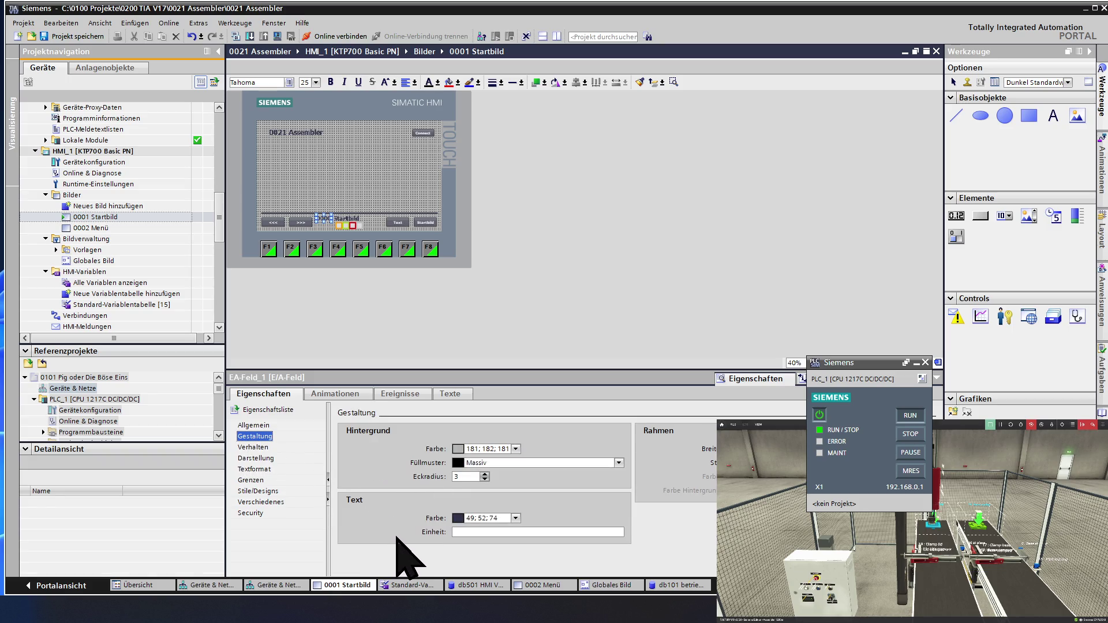
click(468, 531)
text(Startbild)
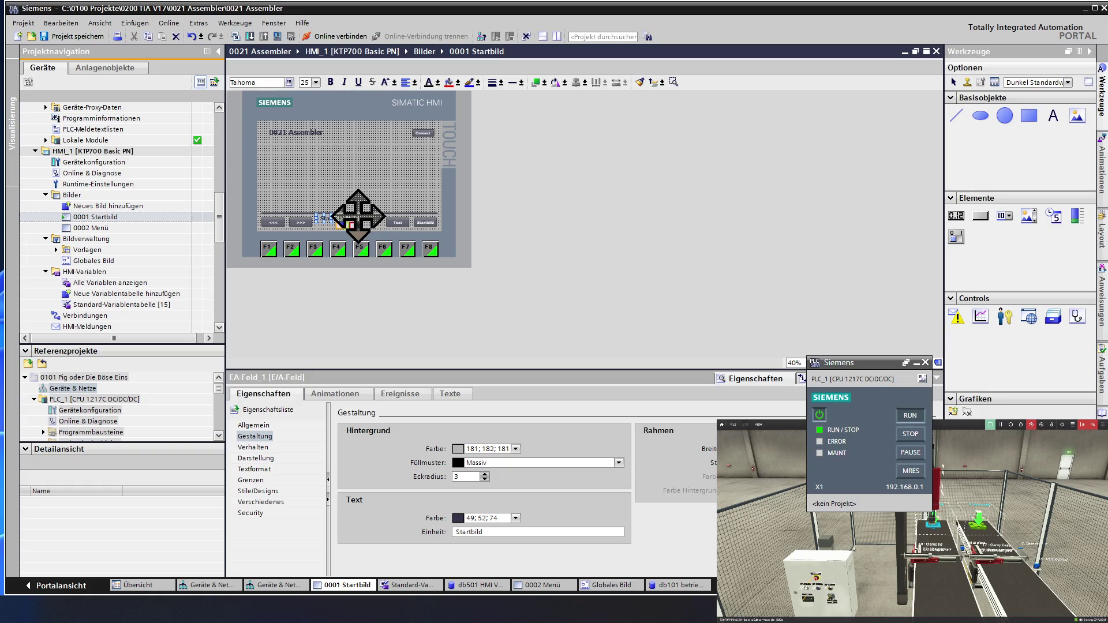
Drag the Startbild caption above the footer line, then select the I/O field
click(363, 217)
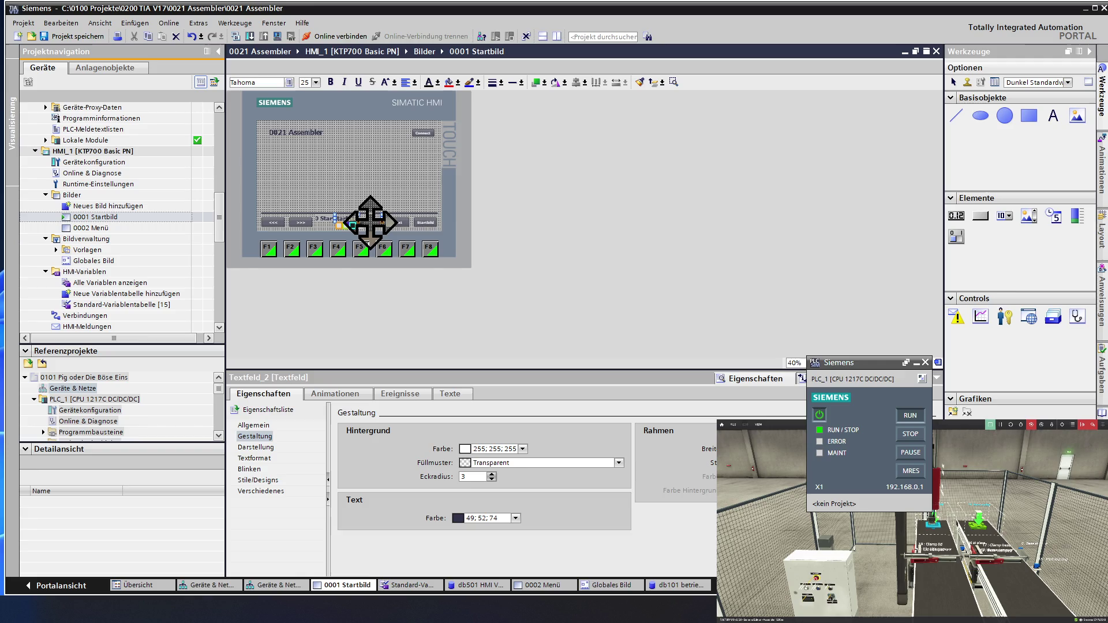
mouse_move(354, 216)
mouse_down()
mouse_move(366, 227)
mouse_move(355, 194)
mouse_up()
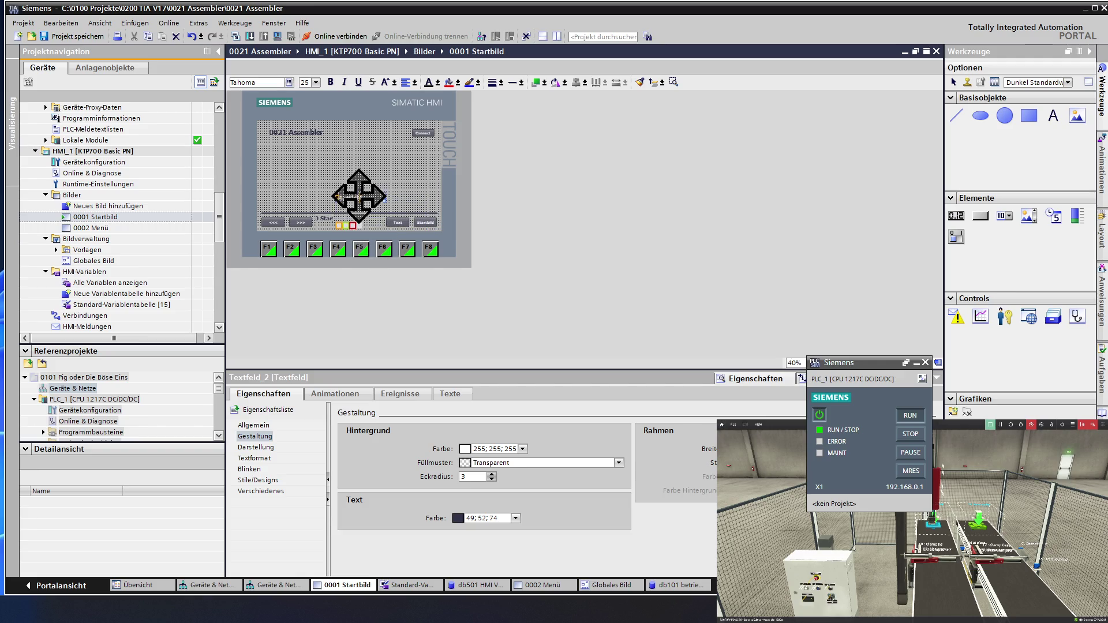
click(322, 218)
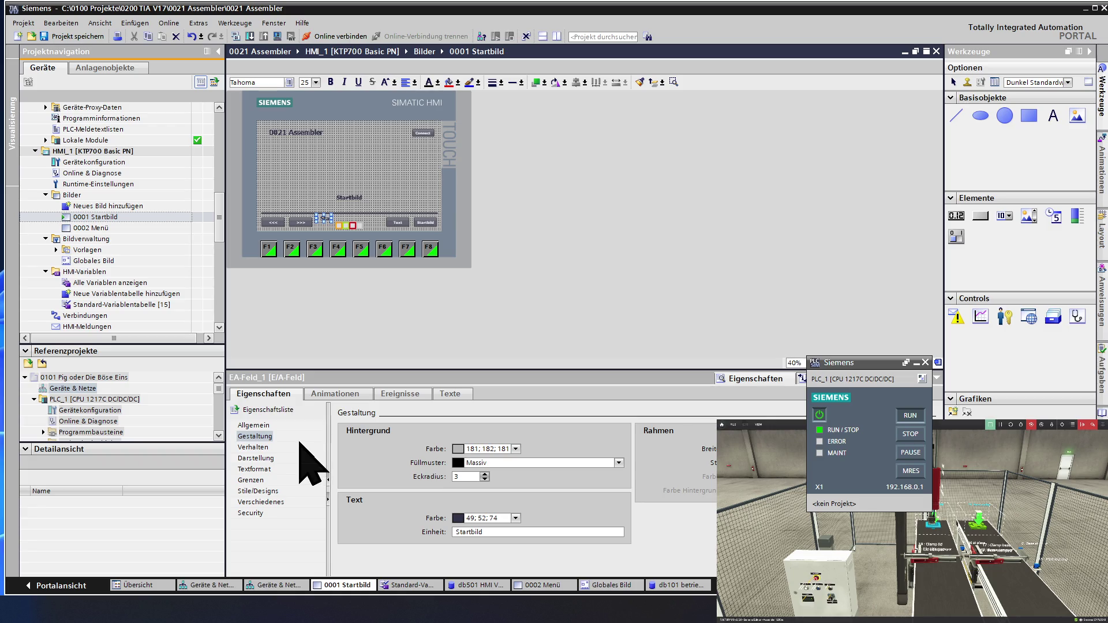
Change the I/O field's width from 80 to 300 so it shows 0000 Startbild
click(257, 426)
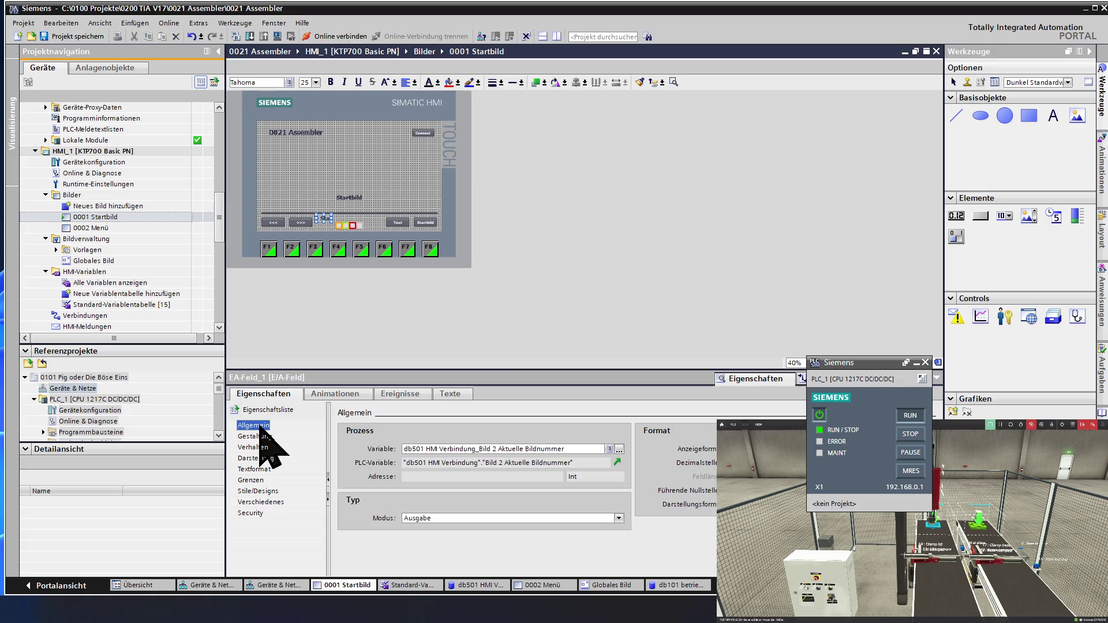
click(257, 459)
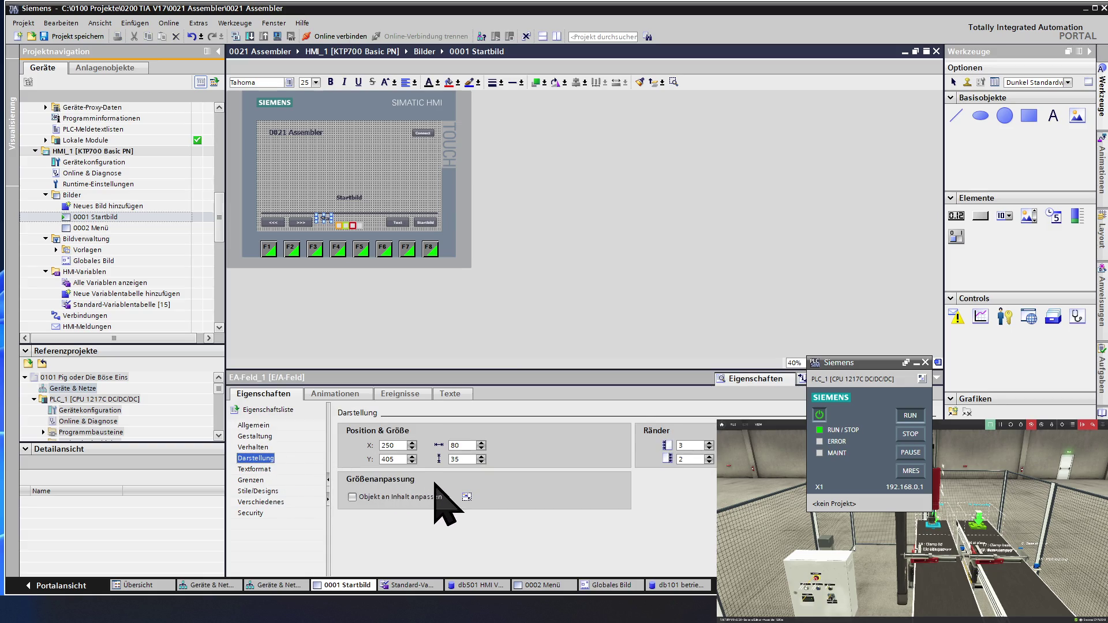
double_click(464, 447)
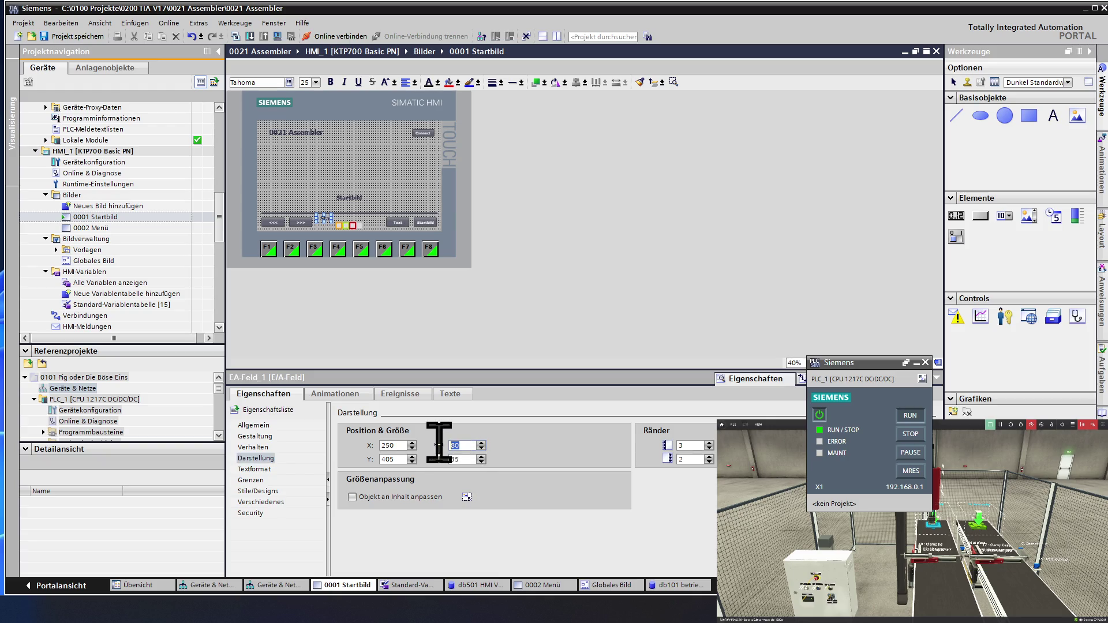
text(300)
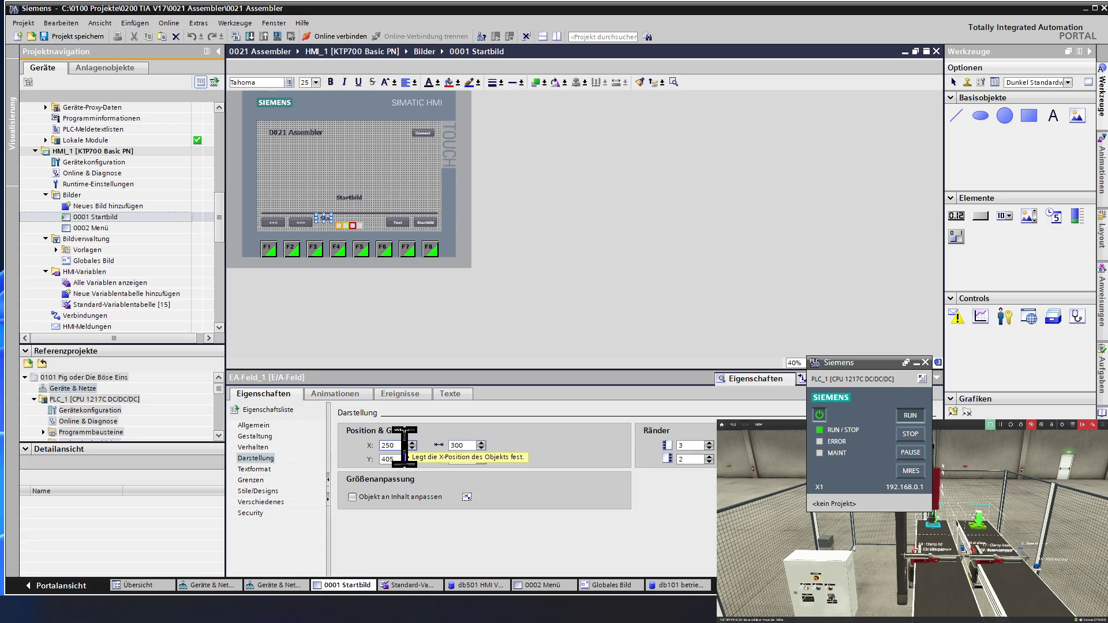
click(403, 445)
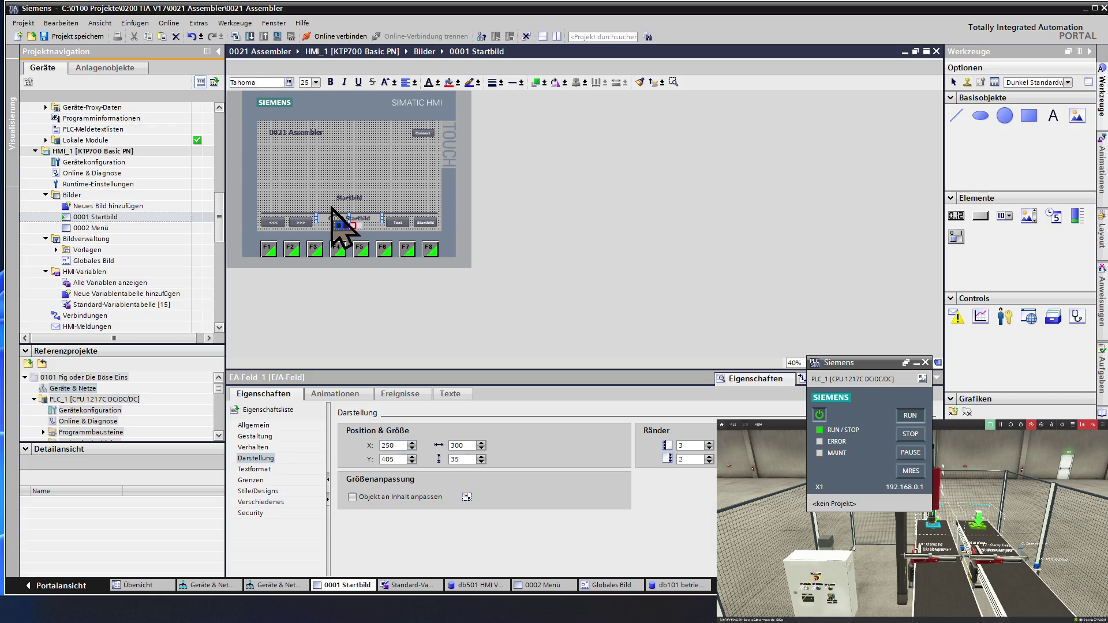
click(329, 236)
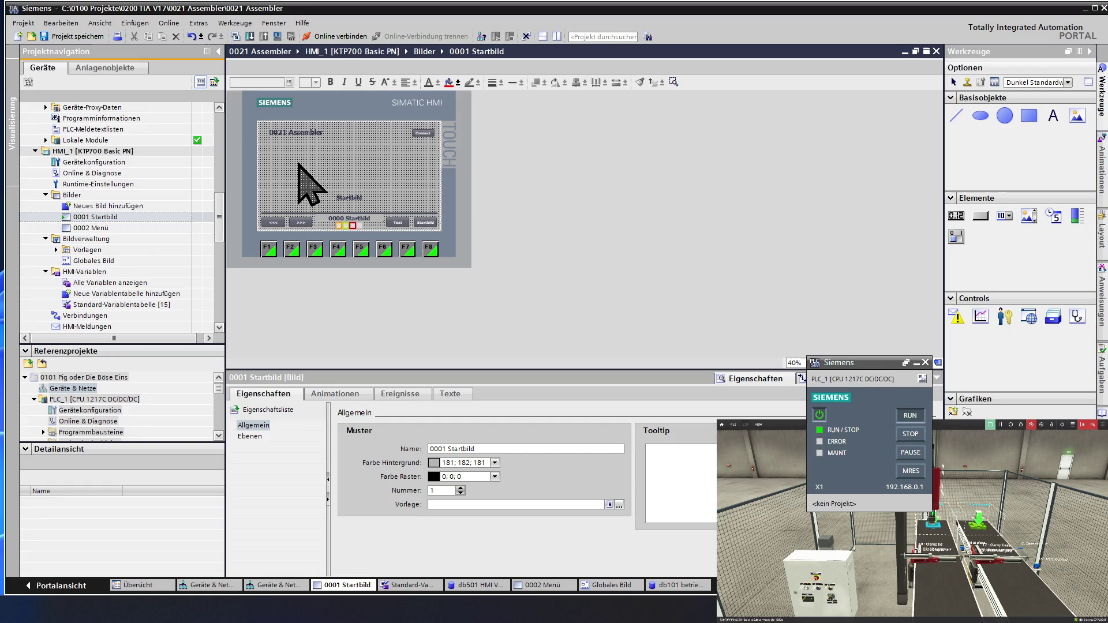
click(344, 218)
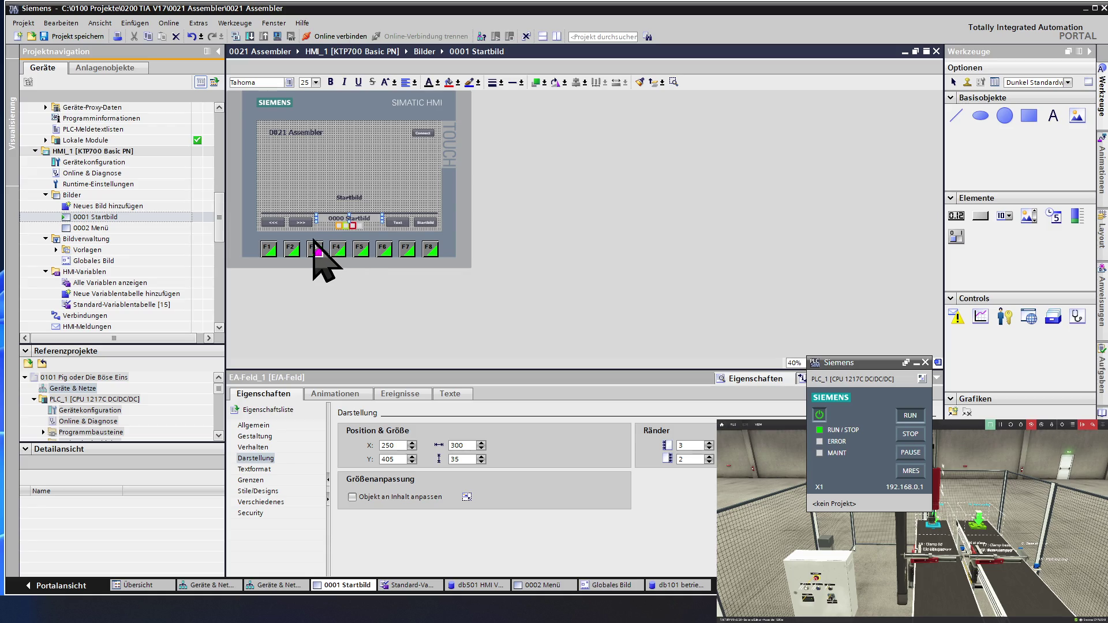
Open 0002 Menü and drag its Menü caption up to X 260, Y 336, above the footer line
double_click(83, 229)
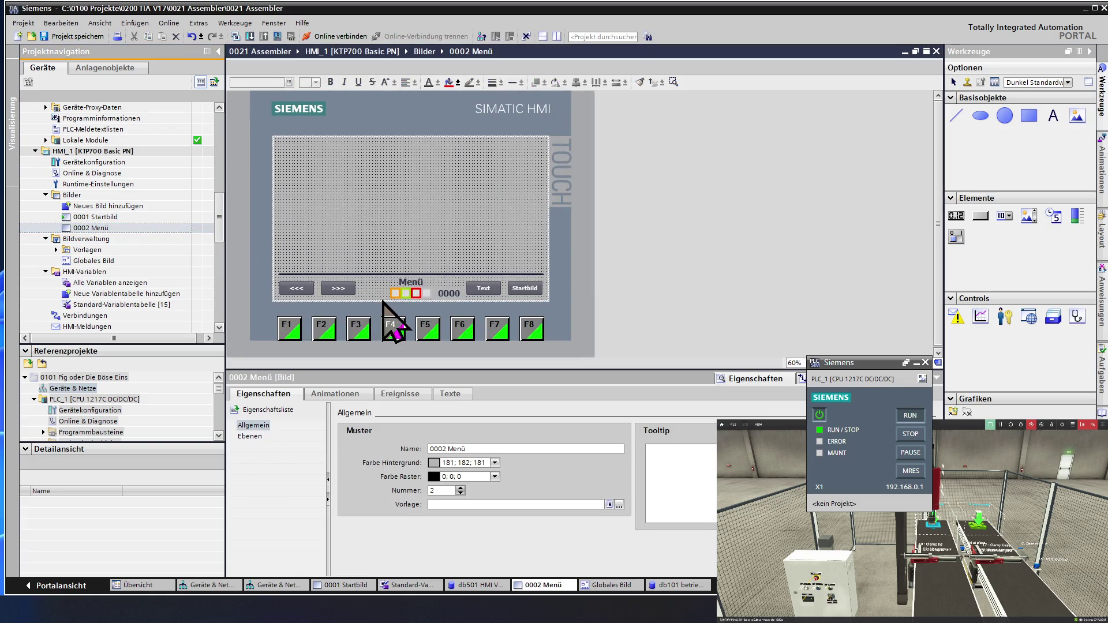
click(404, 281)
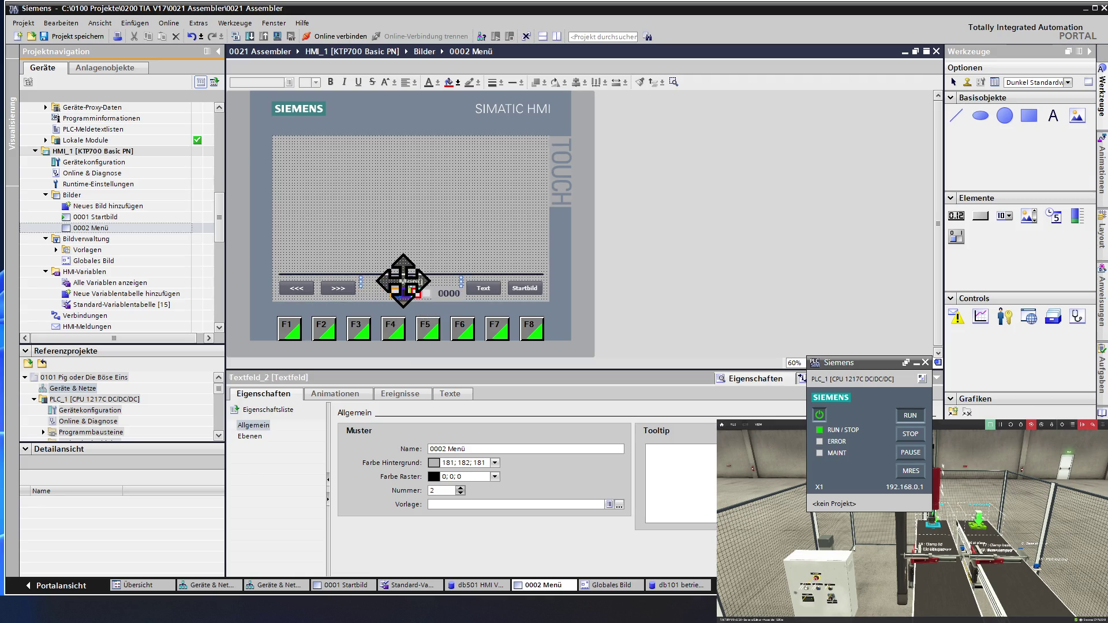
mouse_move(403, 281)
mouse_down()
mouse_move(415, 279)
mouse_move(408, 254)
mouse_up()
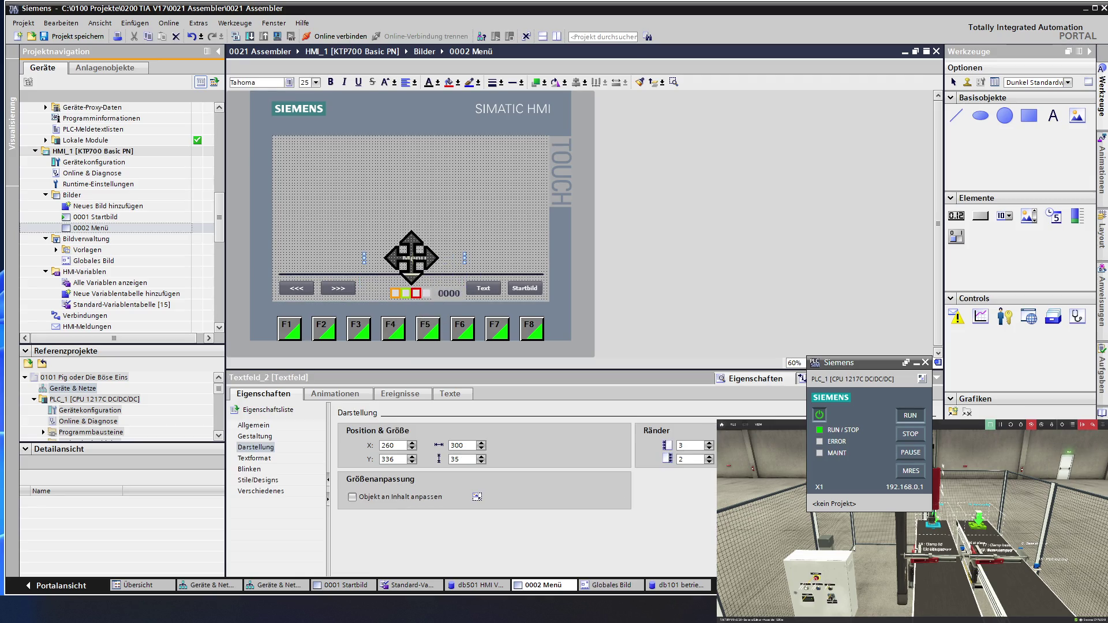
click(448, 293)
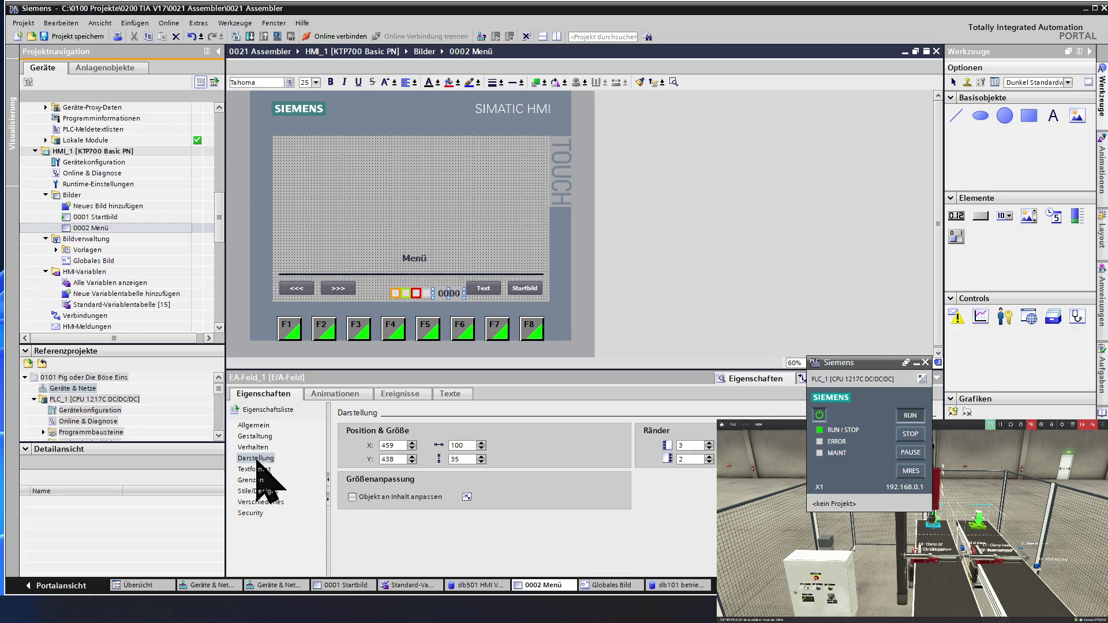
Set the EA-Feld_1 I/O field's Darstellung position to X 250, Y 405 with width 300
click(304, 457)
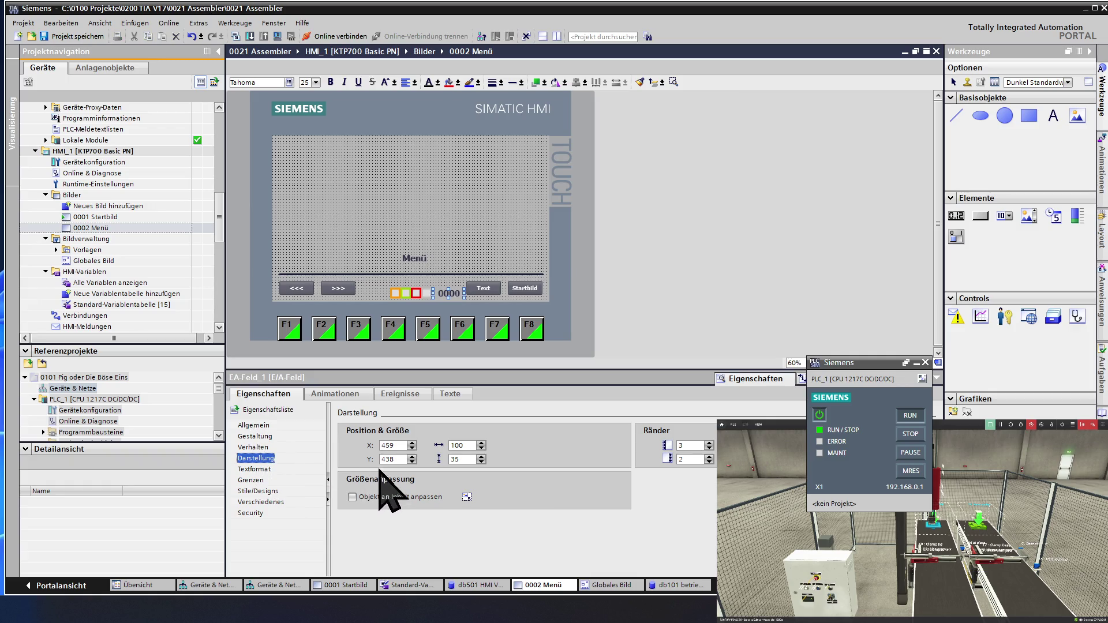
click(378, 445)
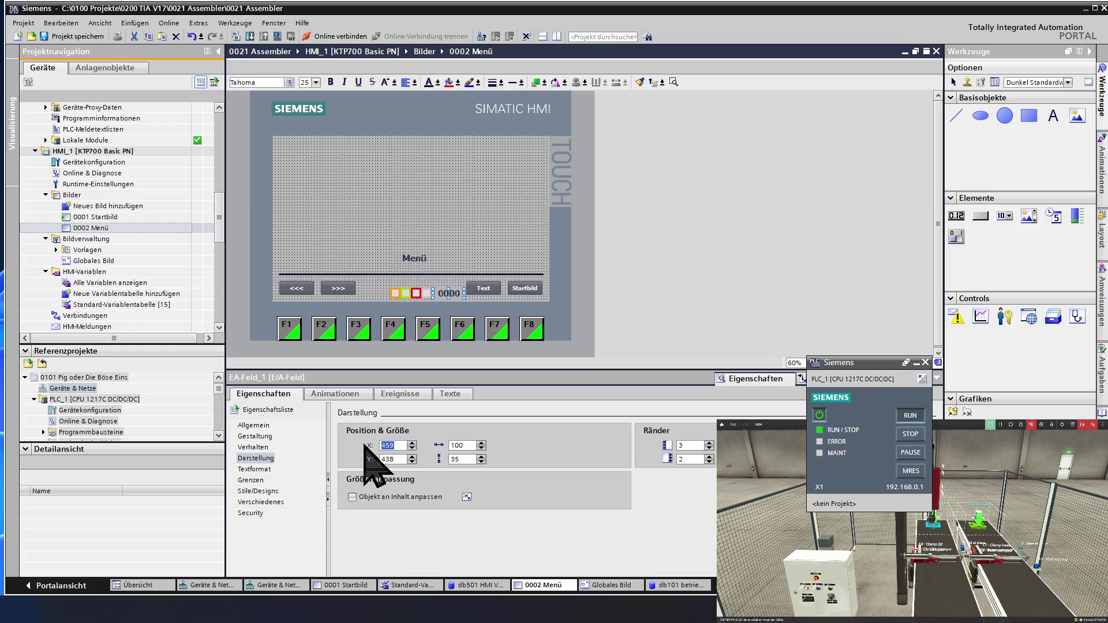
text(250)
click(462, 445)
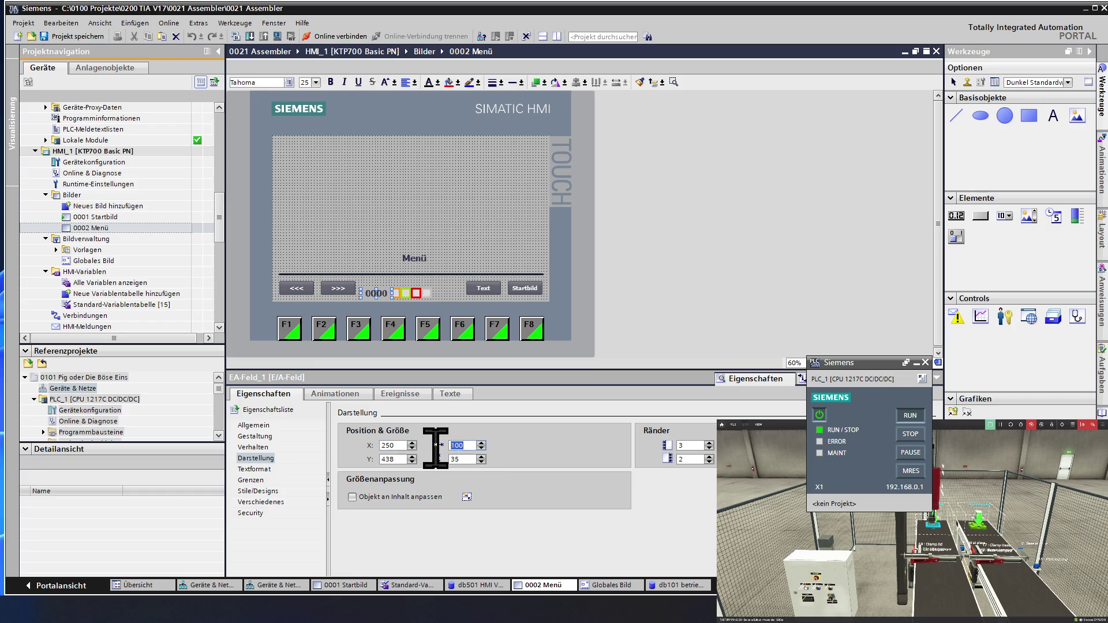
text(30)
click(412, 462)
click(412, 462)
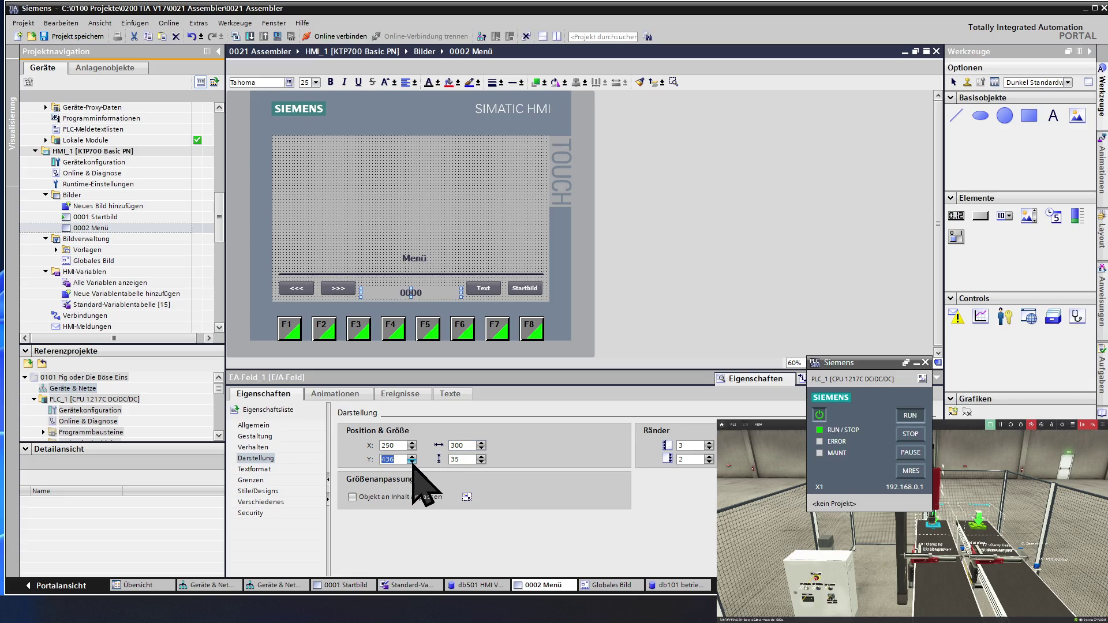
click(411, 461)
click(412, 462)
click(412, 462)
click(412, 462)
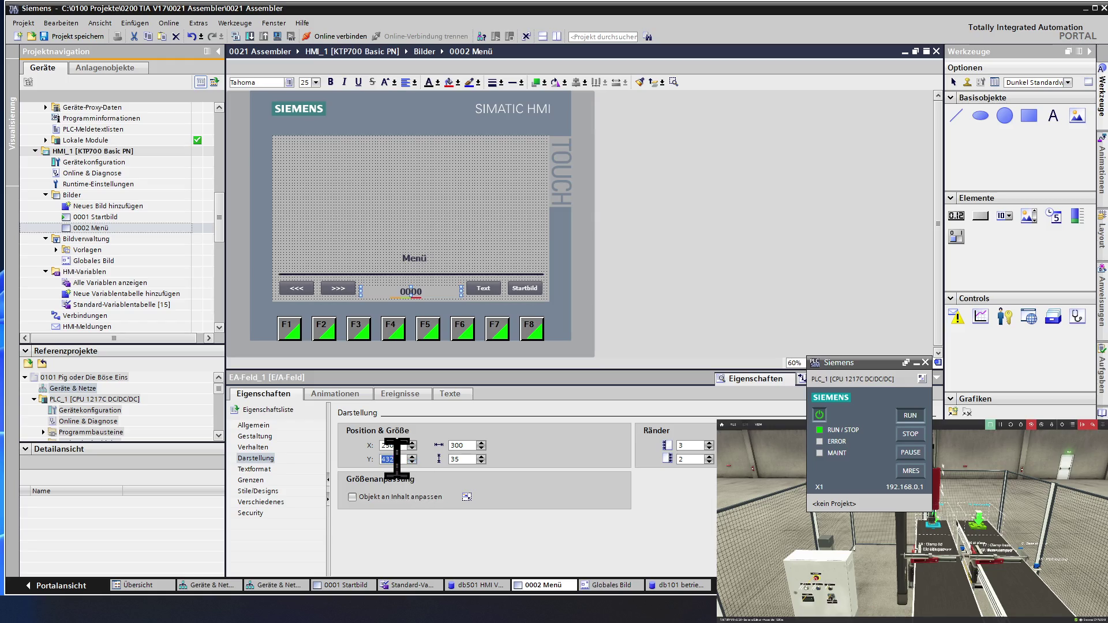
text(405)
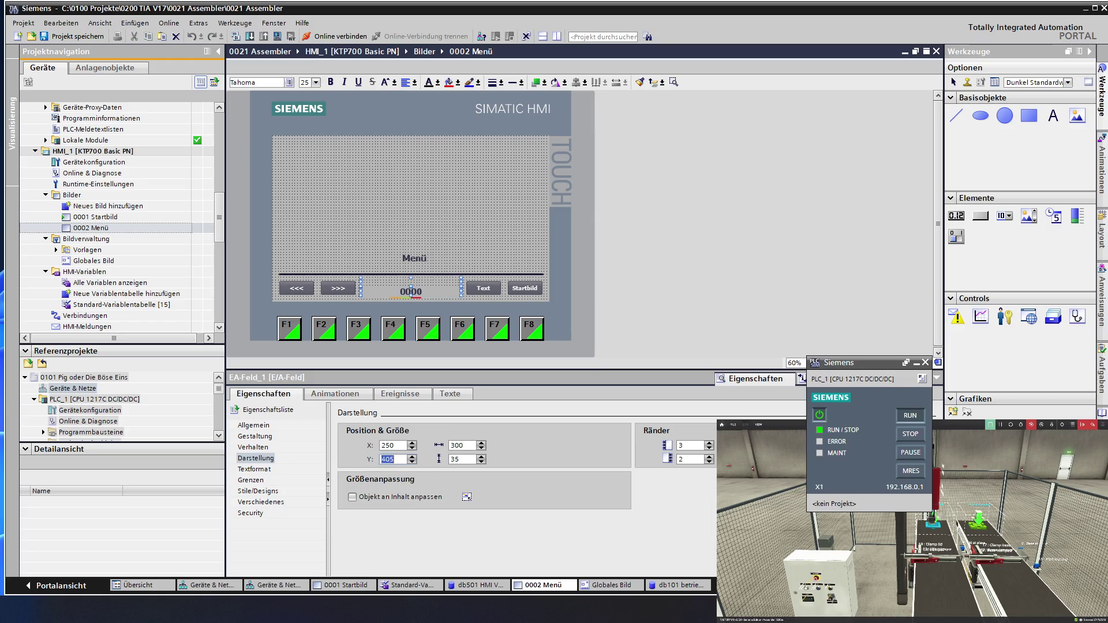
click(383, 483)
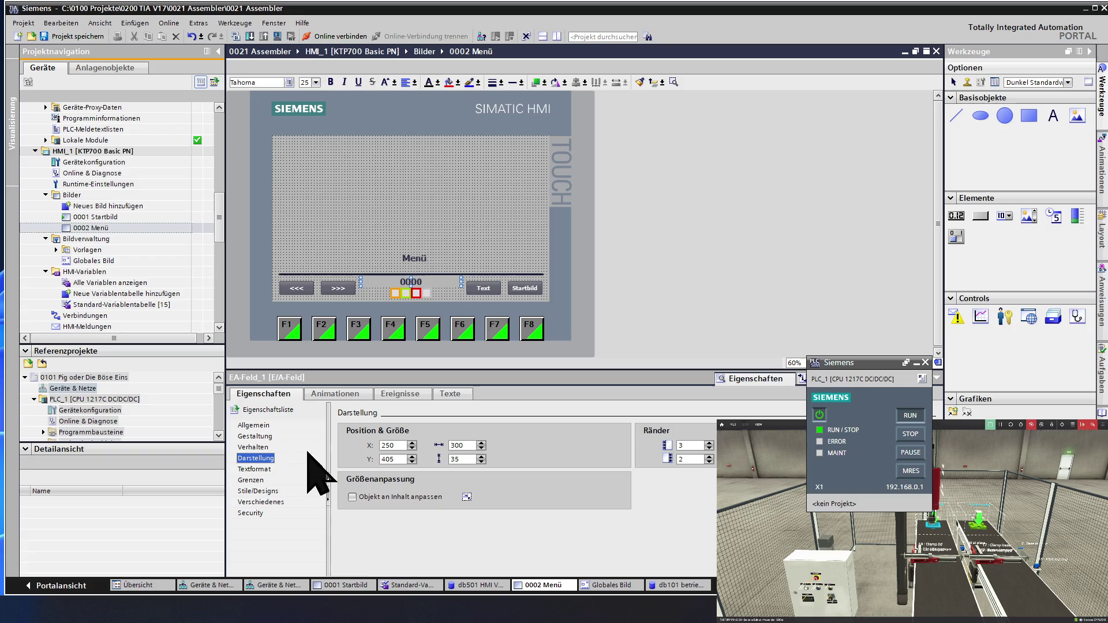
Enter 'Menü' as the I/O field's Einheit under Gestaltung
click(255, 437)
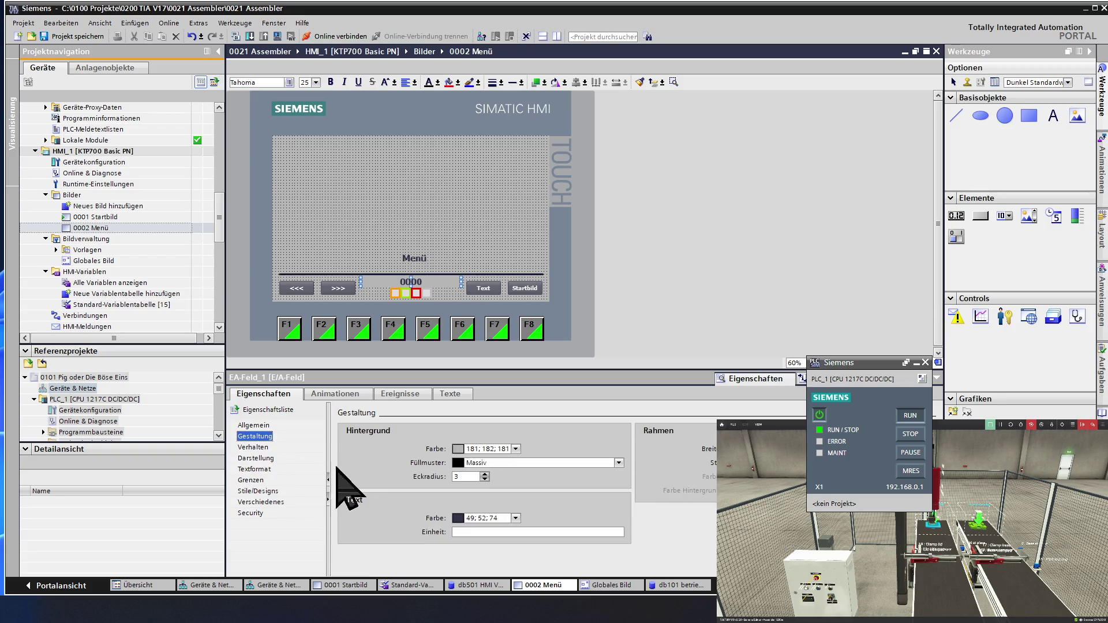
click(475, 531)
text(Menü)
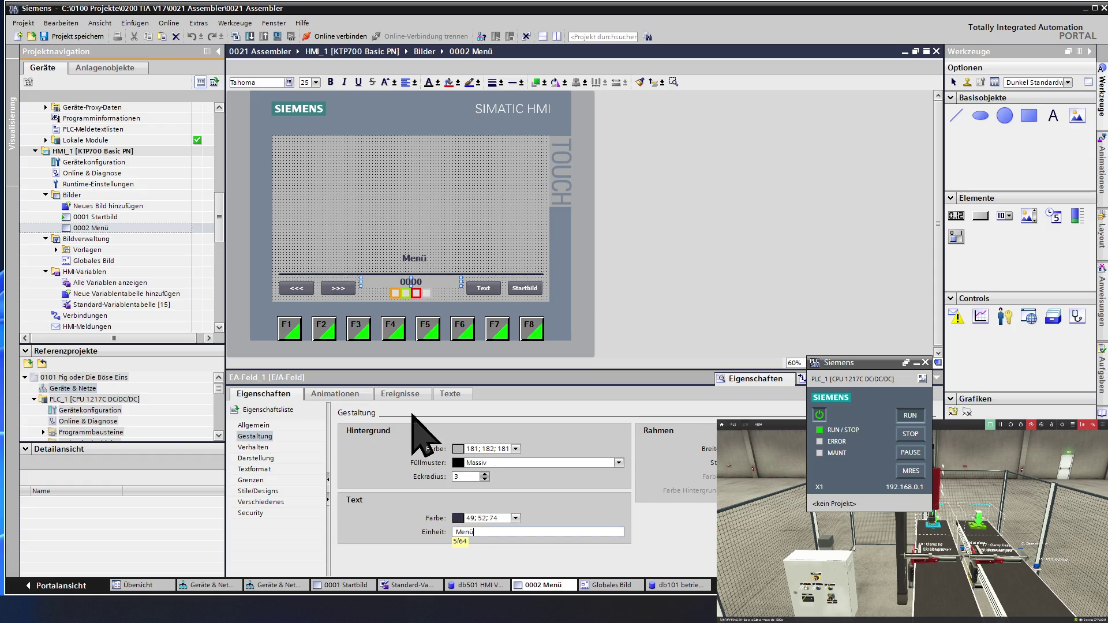
key(Return)
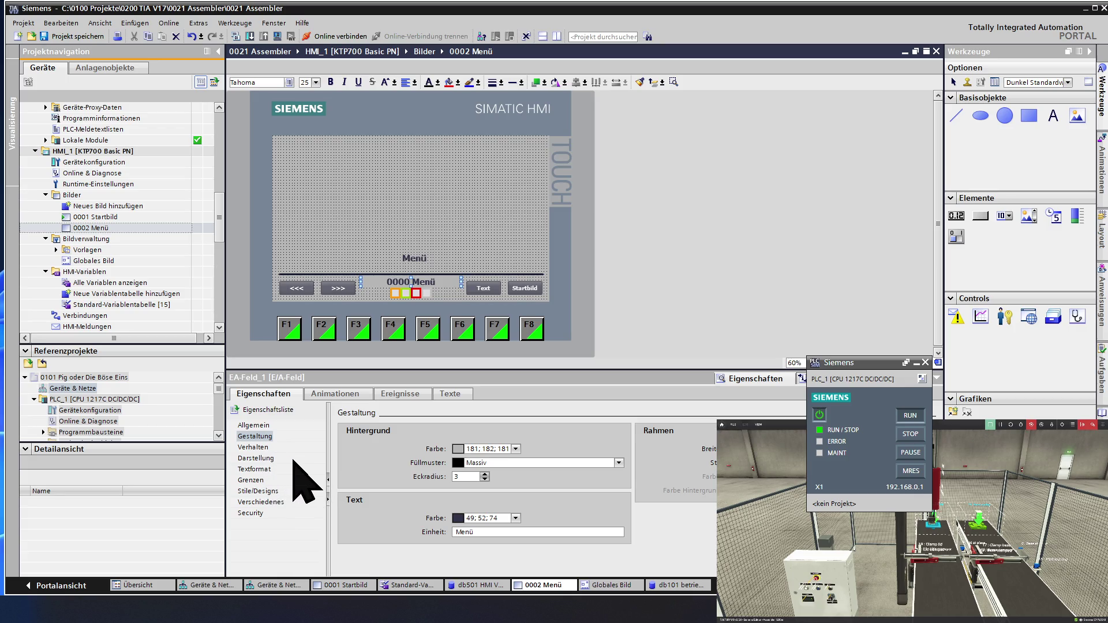
click(456, 532)
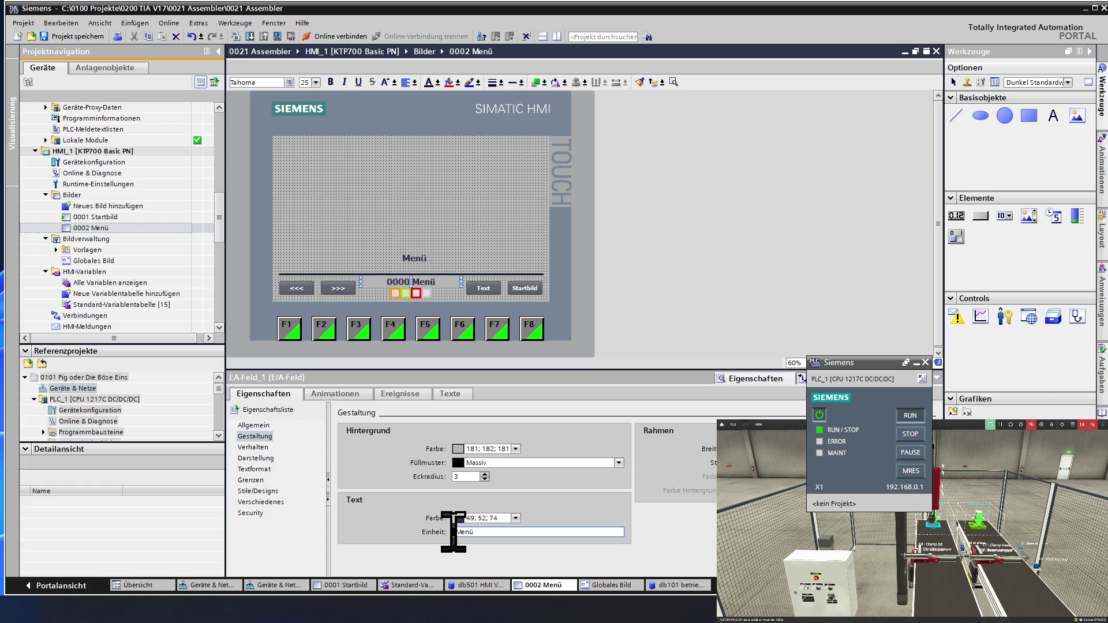
click(490, 531)
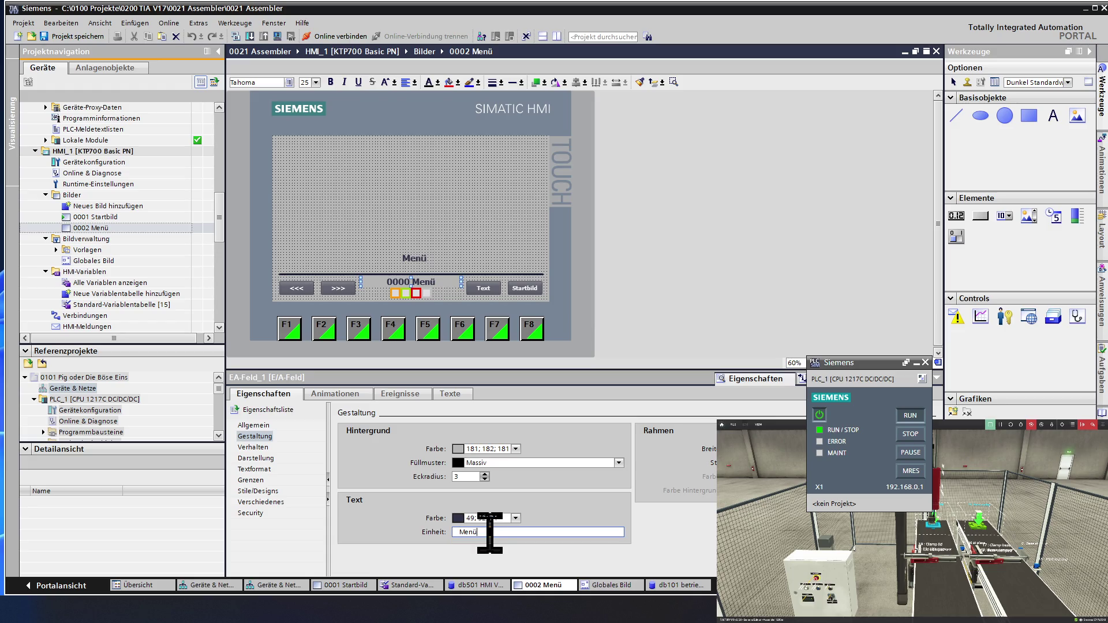
click(368, 257)
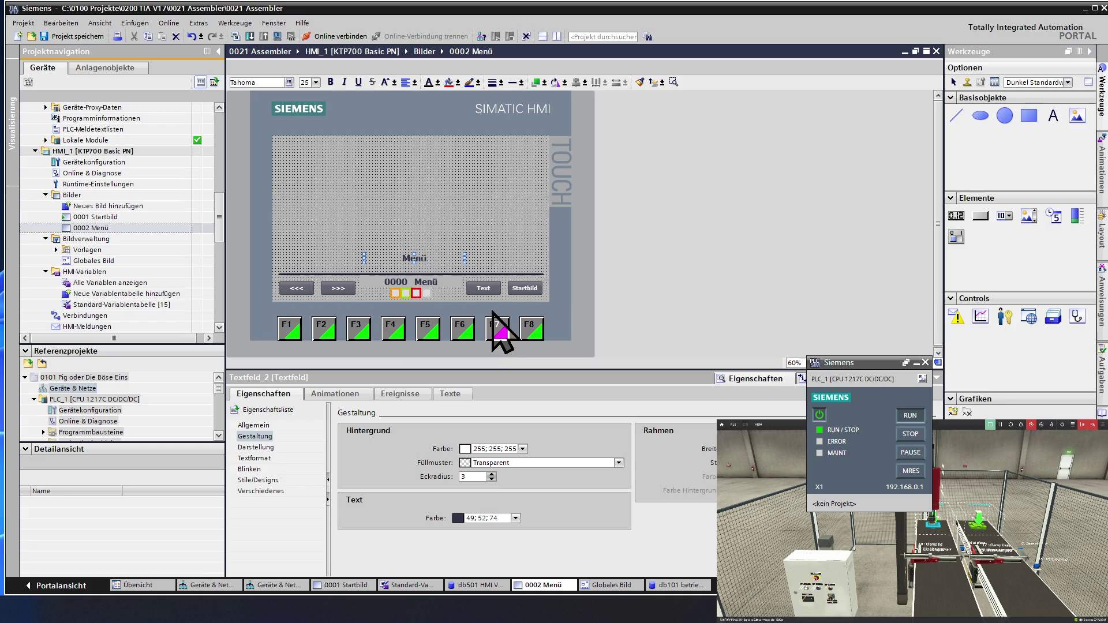
Change the footer I/O field's Einheit text to '-- Menü'
click(419, 284)
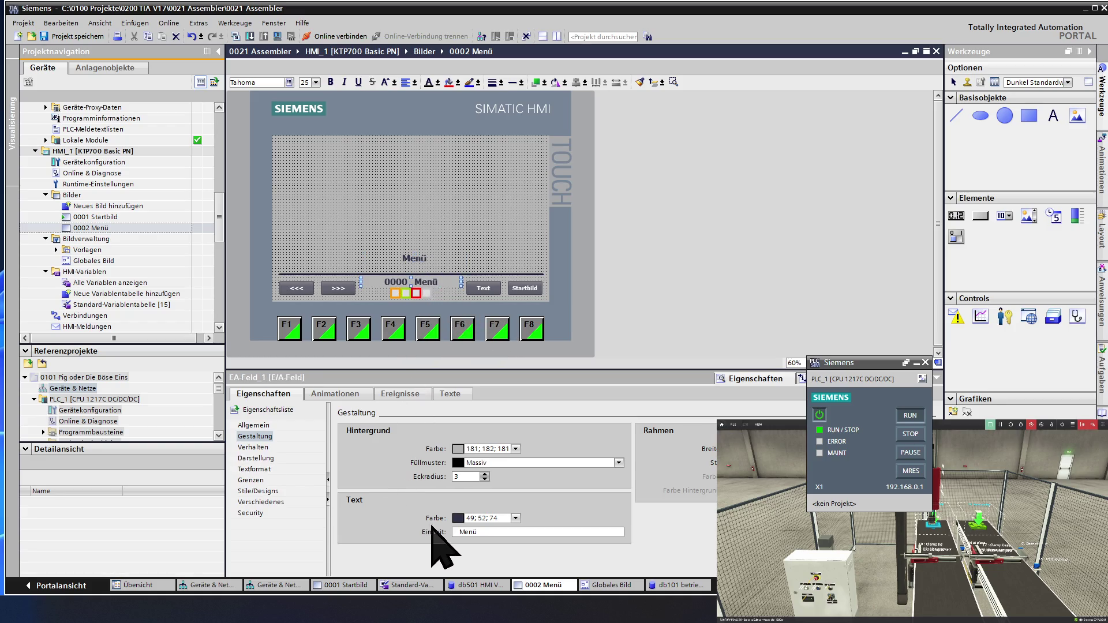
click(453, 532)
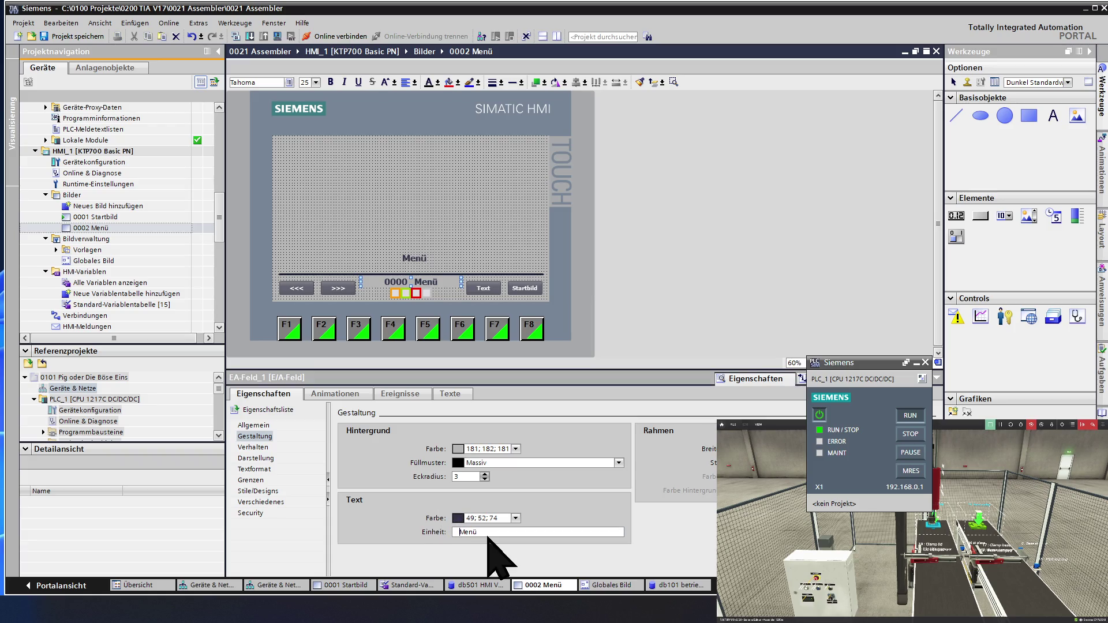
key(BackSpace)
text(-)
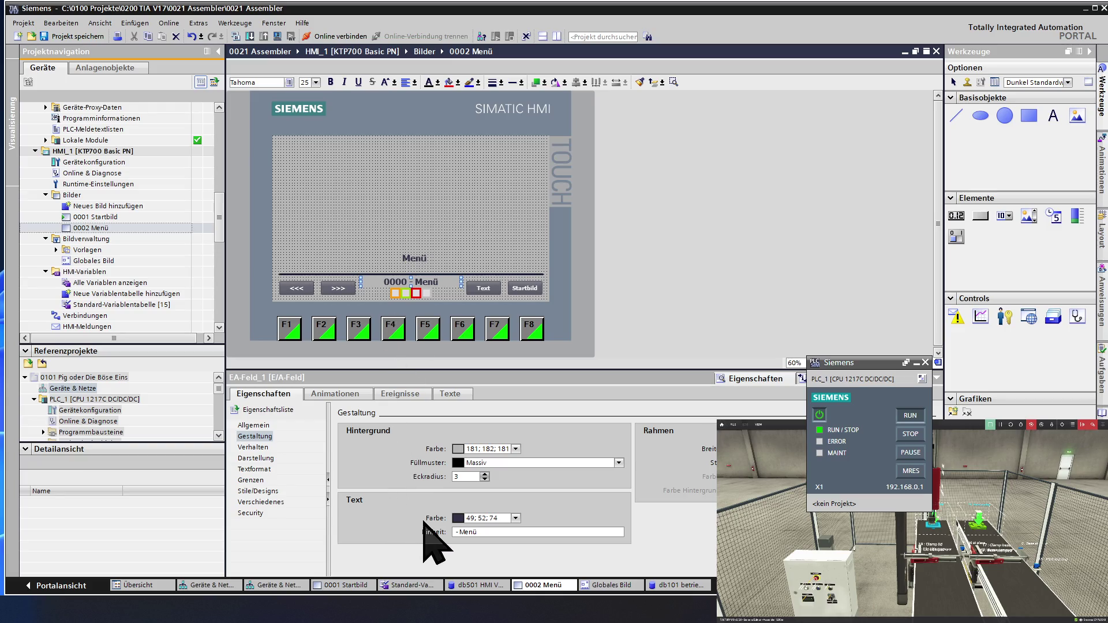
click(472, 532)
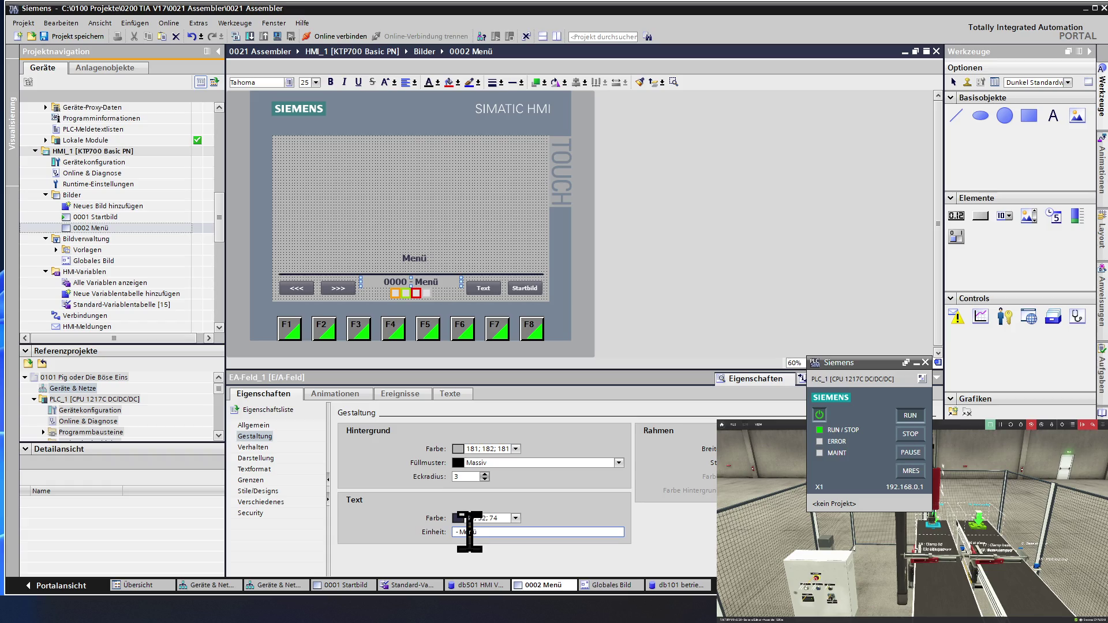
click(346, 247)
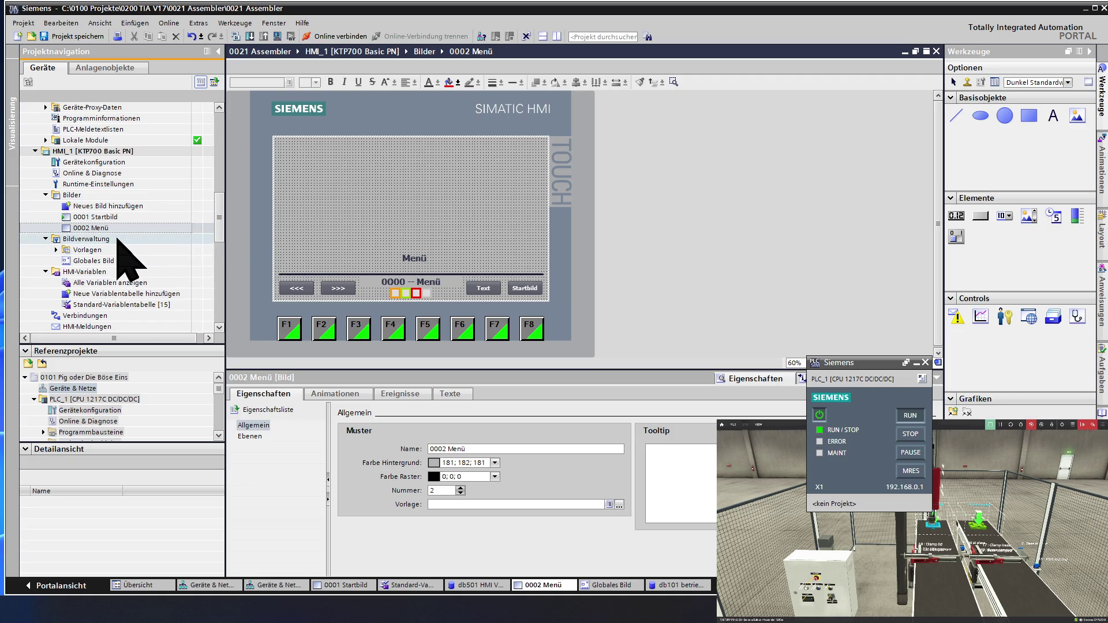
On 0001 Startbild, prefix the footer I/O field's Einheit with '-- ' to read '-- Startbild'
double_click(106, 218)
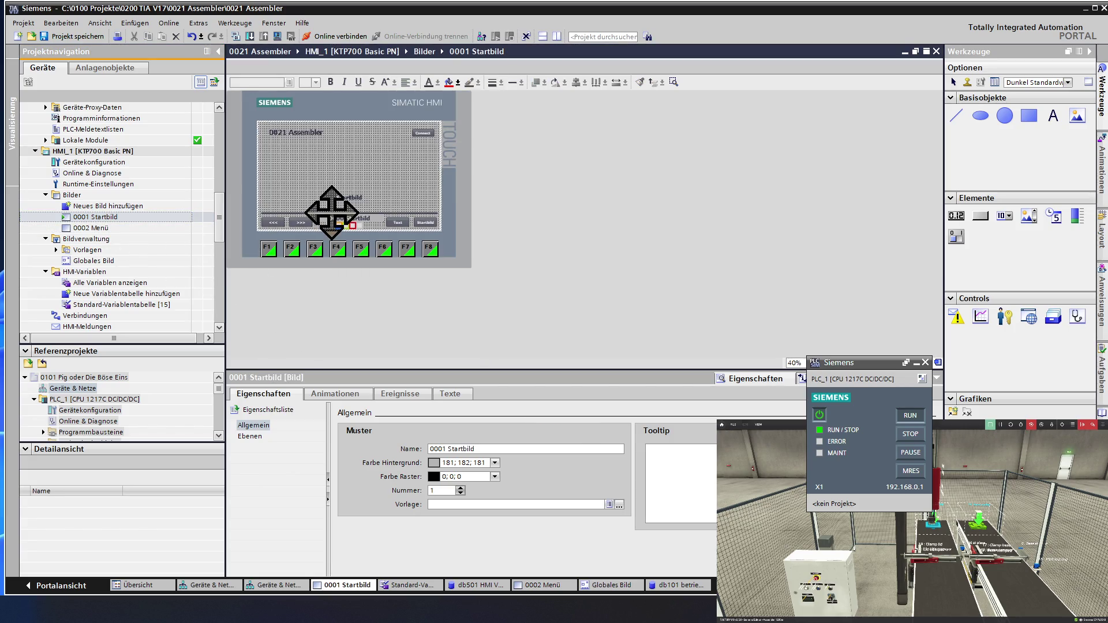
click(344, 217)
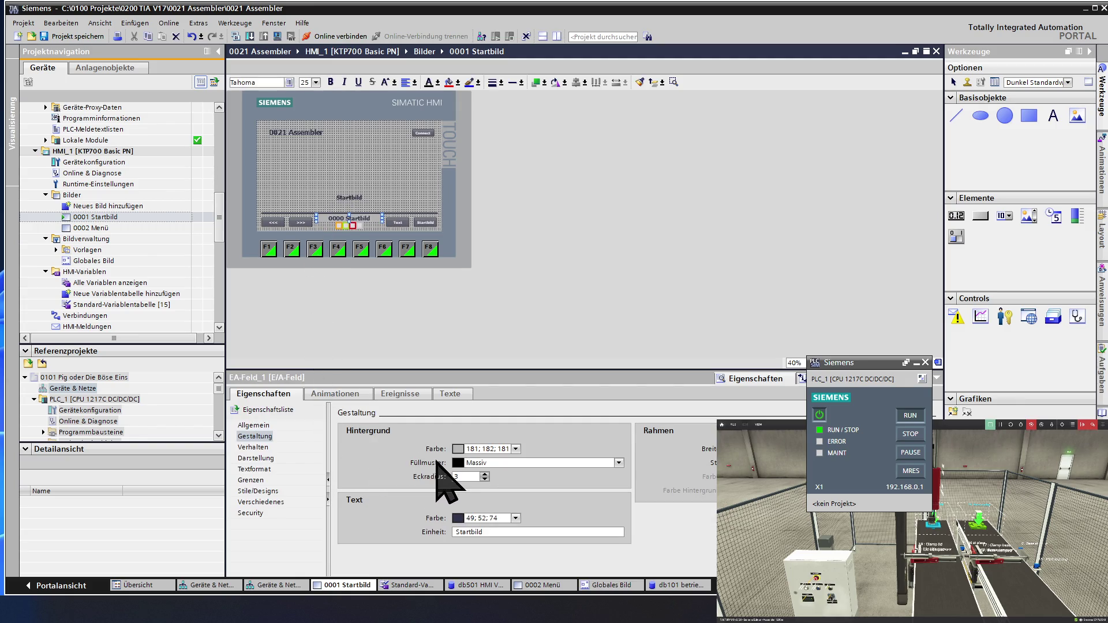
click(491, 532)
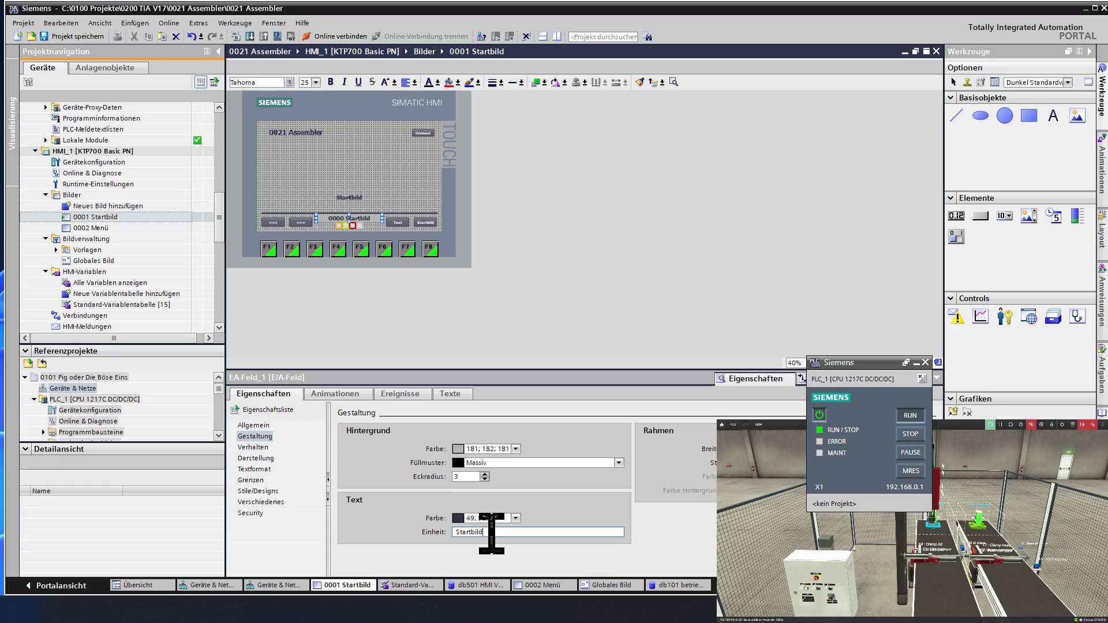
key(Home)
key(Delete)
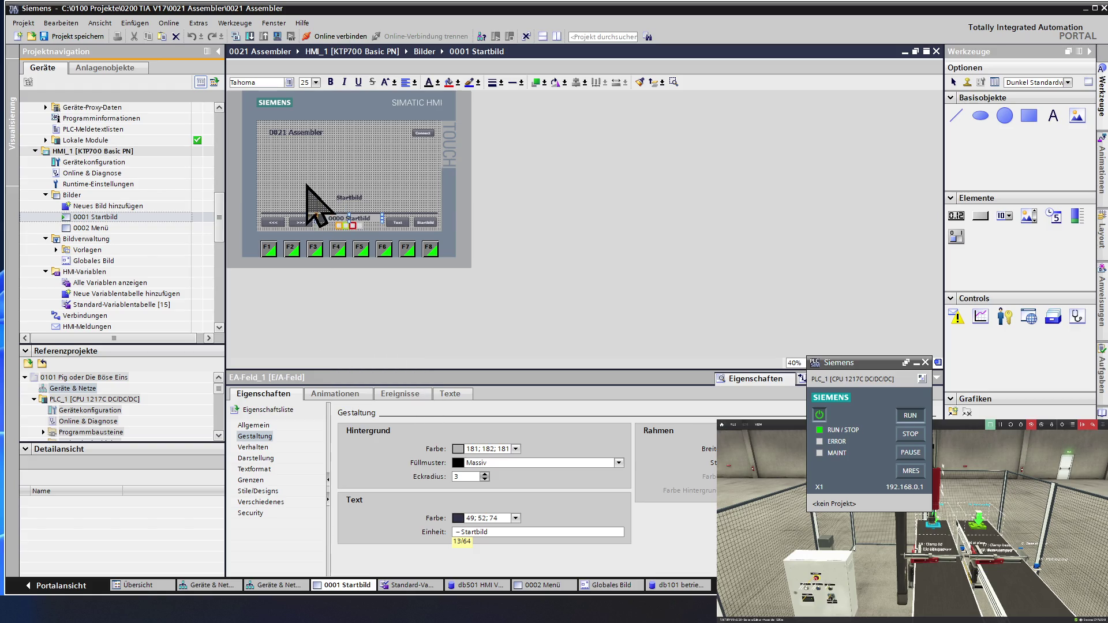
key(Return)
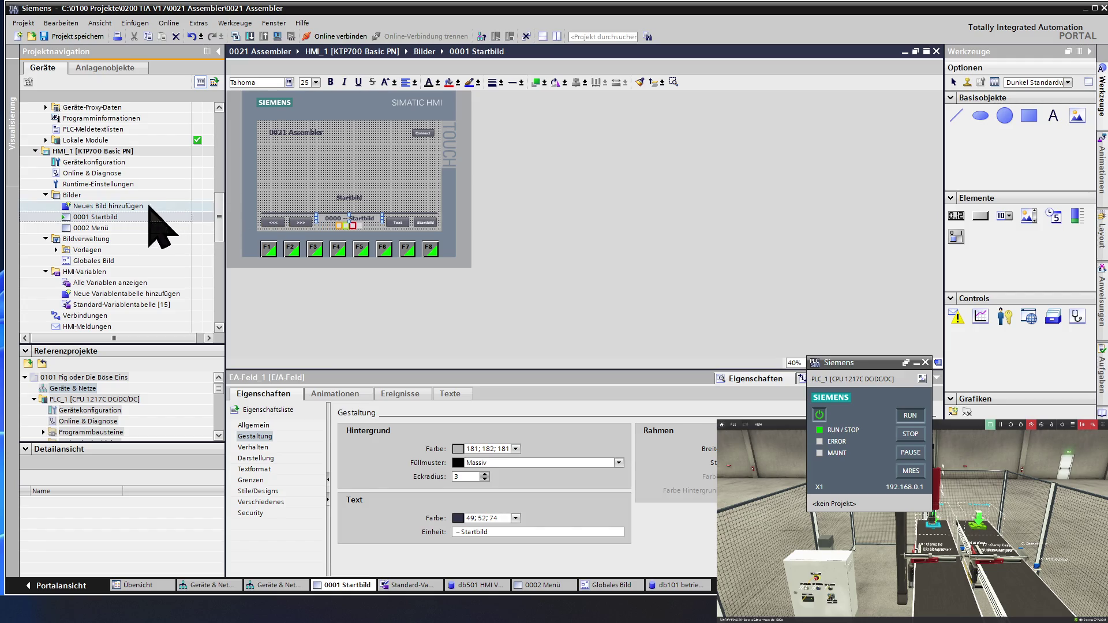
double_click(112, 217)
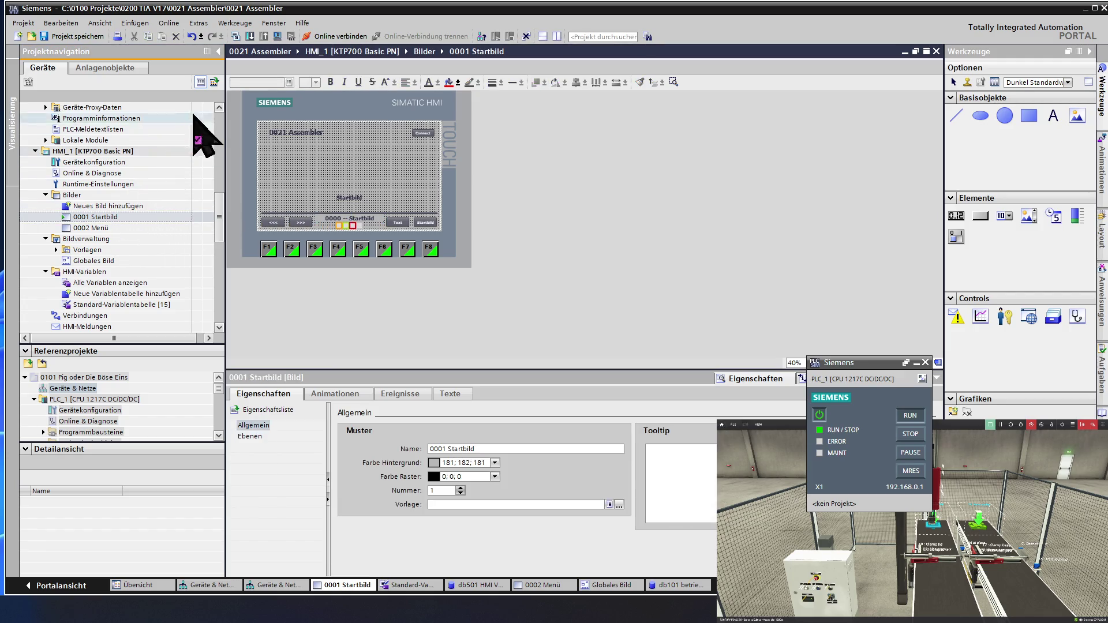
Compile the HMI, start the RT simulation, and page forward to the Menü screen
click(265, 37)
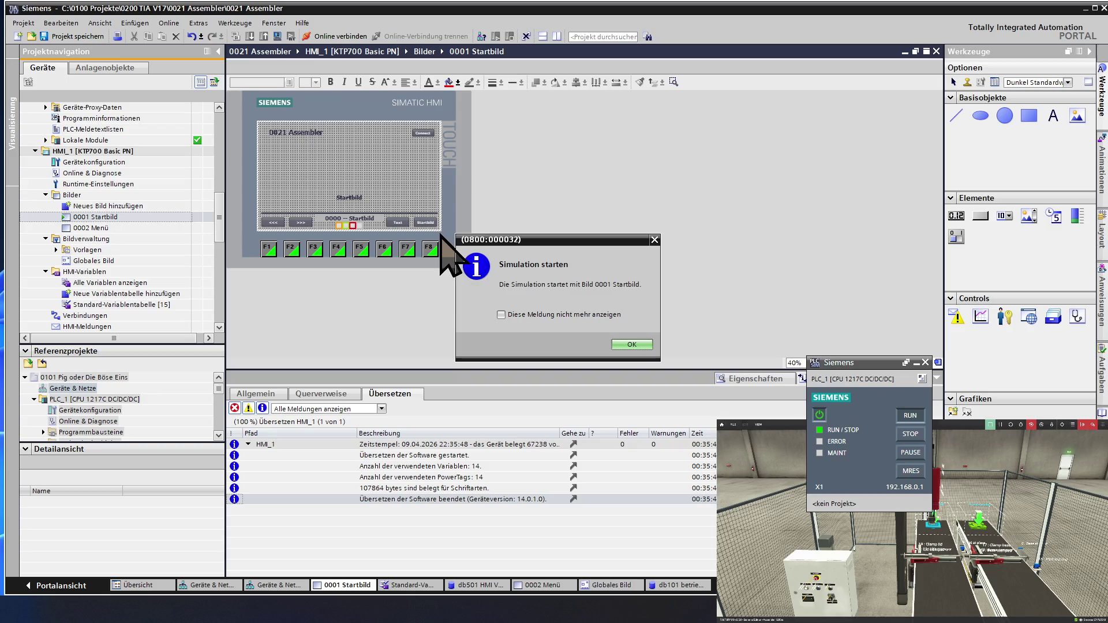
click(618, 345)
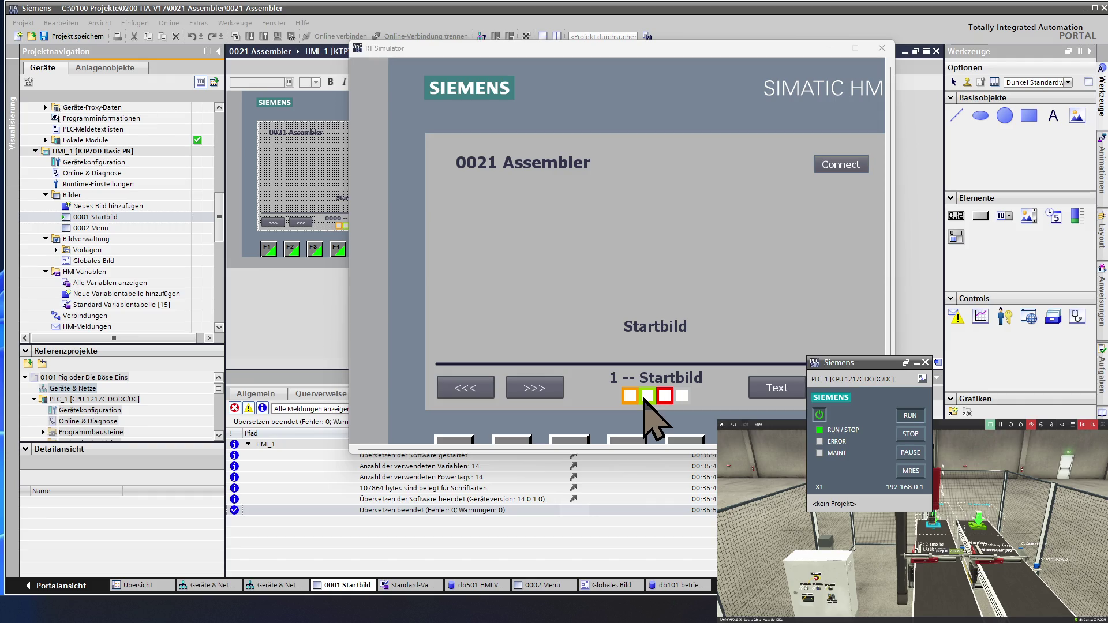
click(543, 396)
click(542, 396)
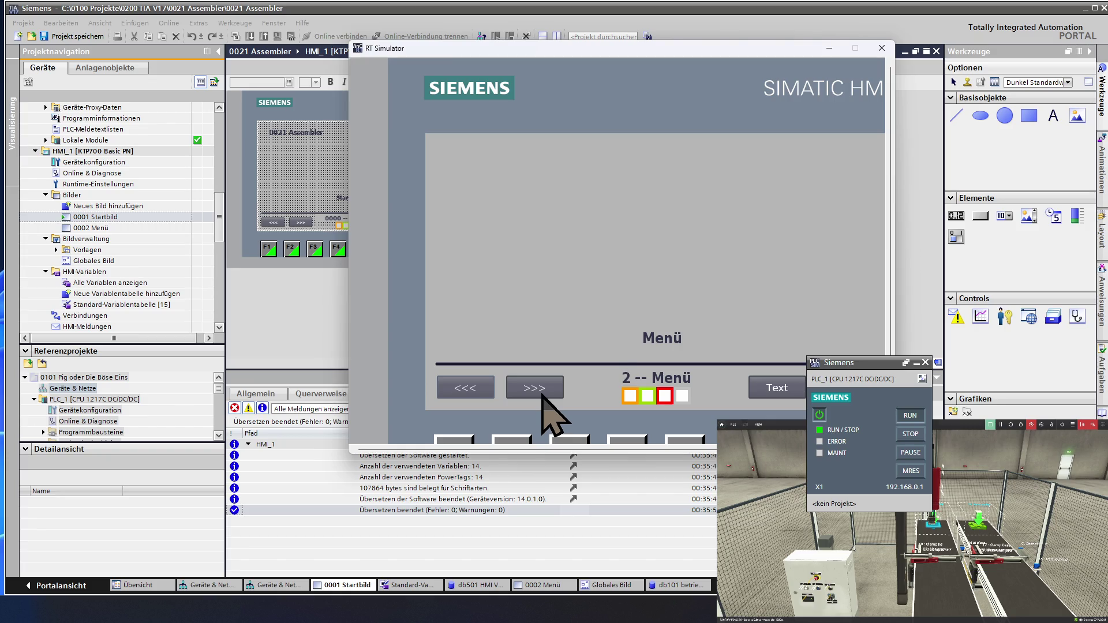
Page back and forth between 1 -- Startbild and 2 -- Menü, then close the simulator
click(474, 391)
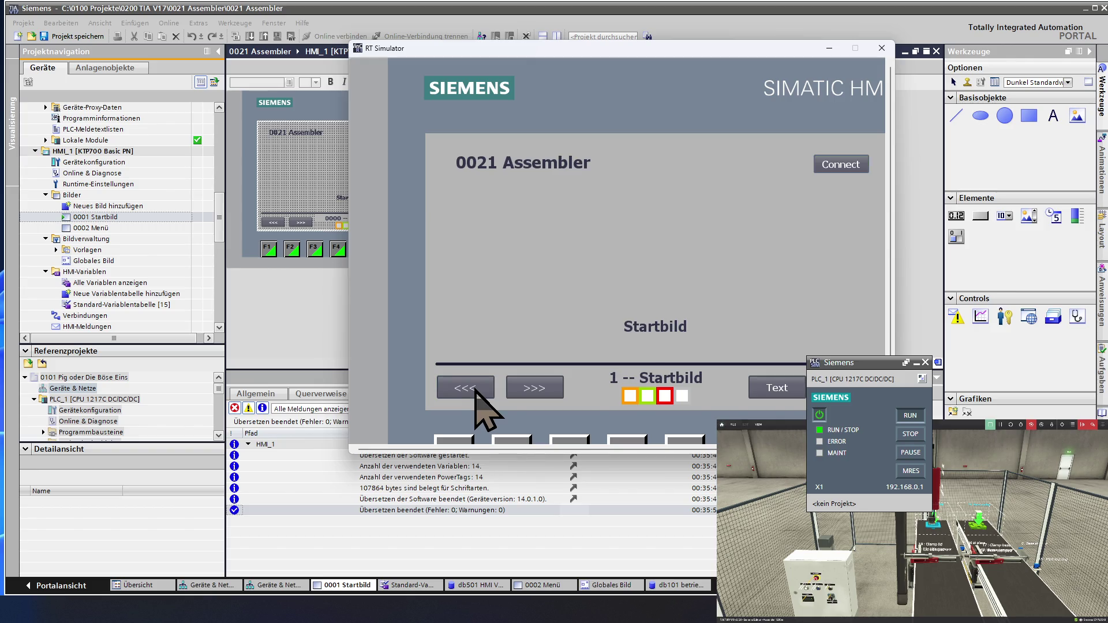
click(529, 391)
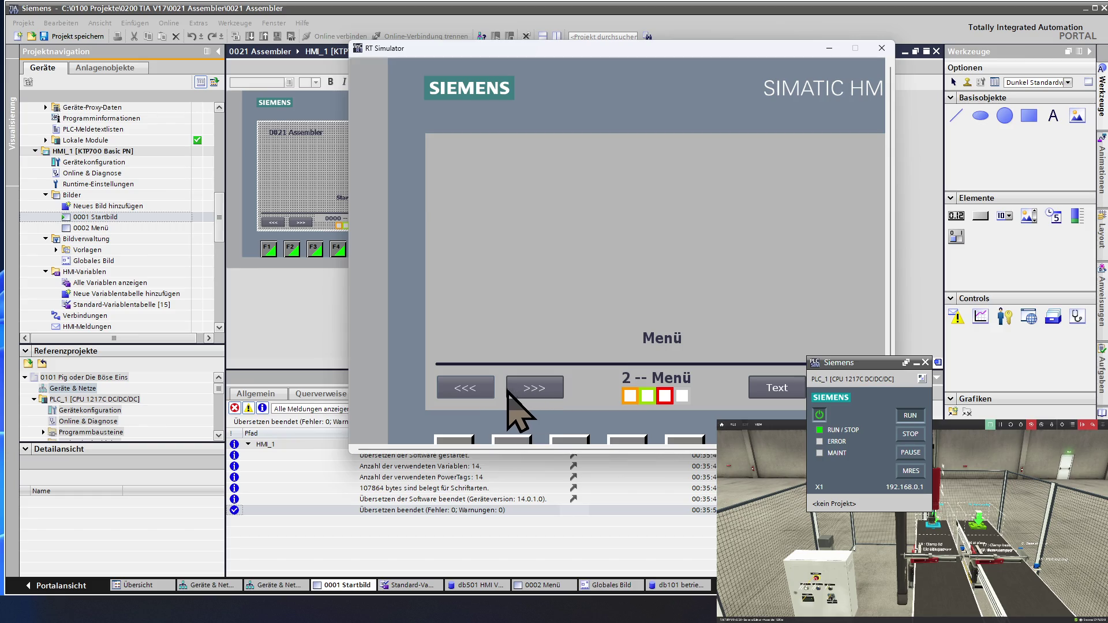
click(491, 391)
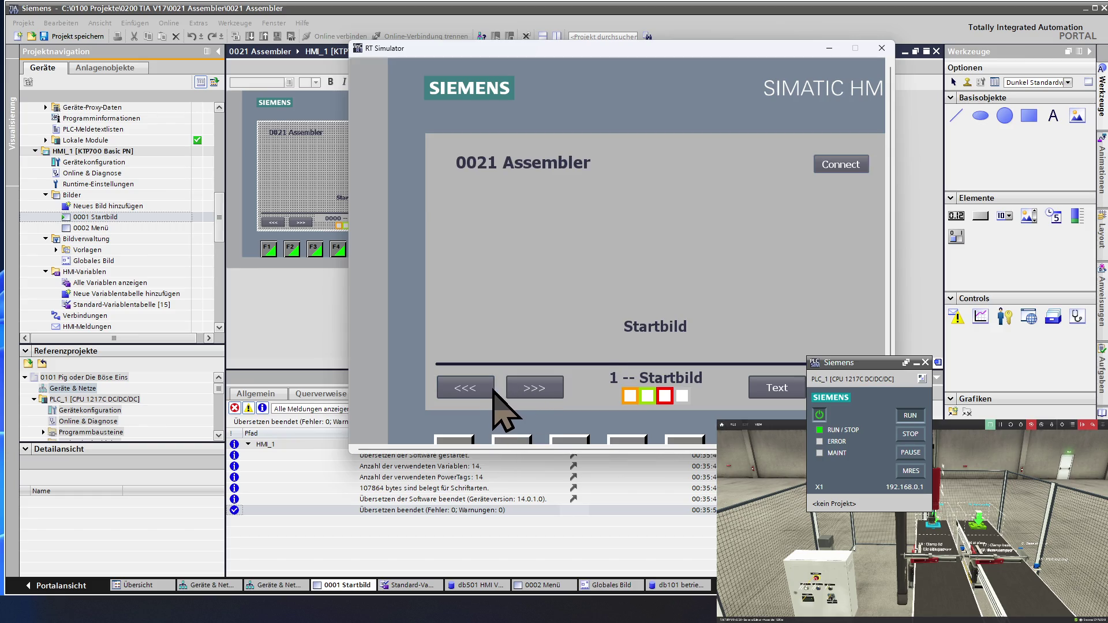
click(531, 391)
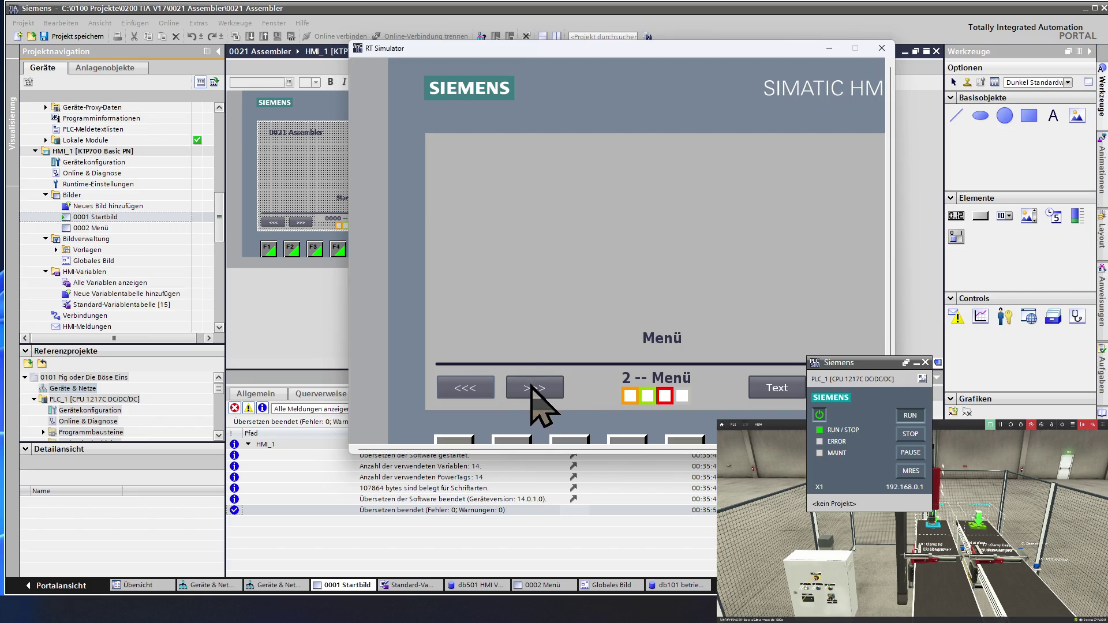
click(881, 47)
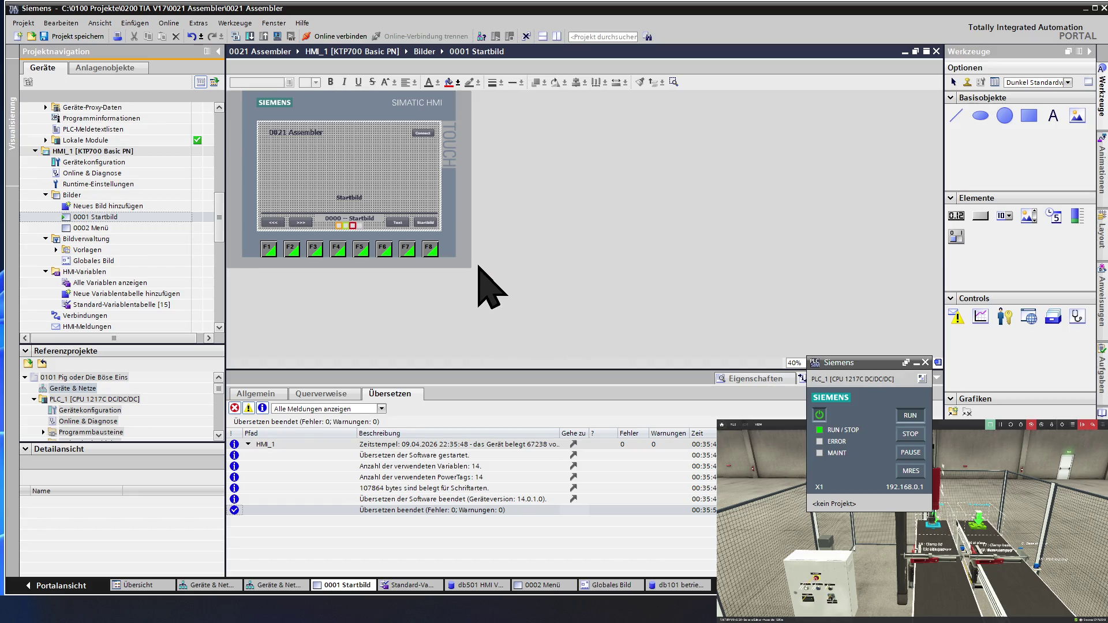
Delete the large Startbild title text from the Startbild screen
click(349, 198)
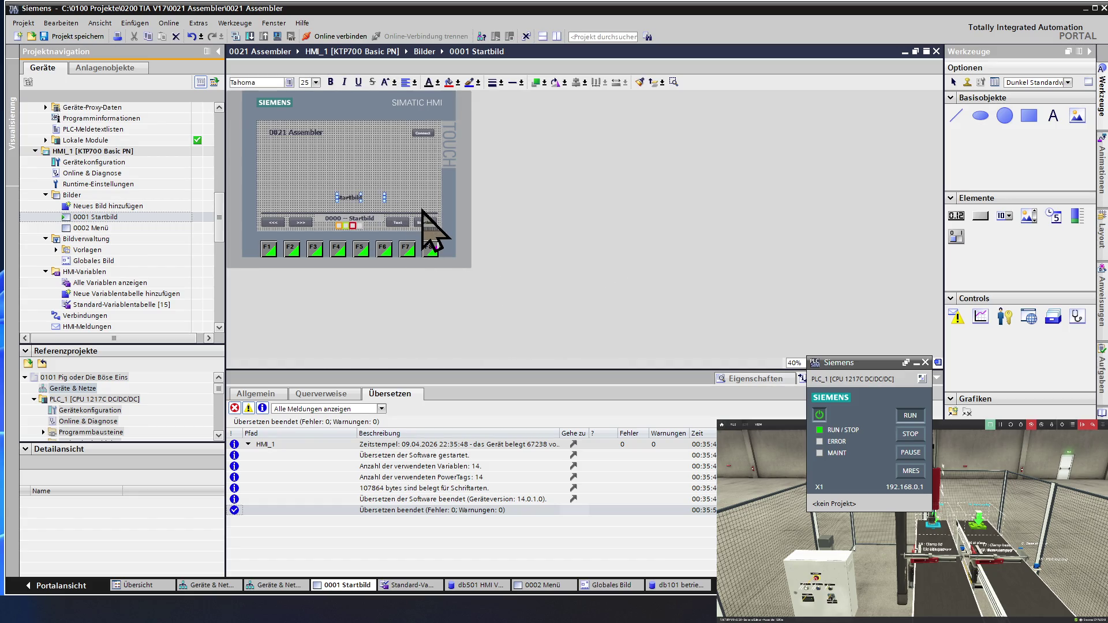
ctrl+scroll(393, 215, up, 3)
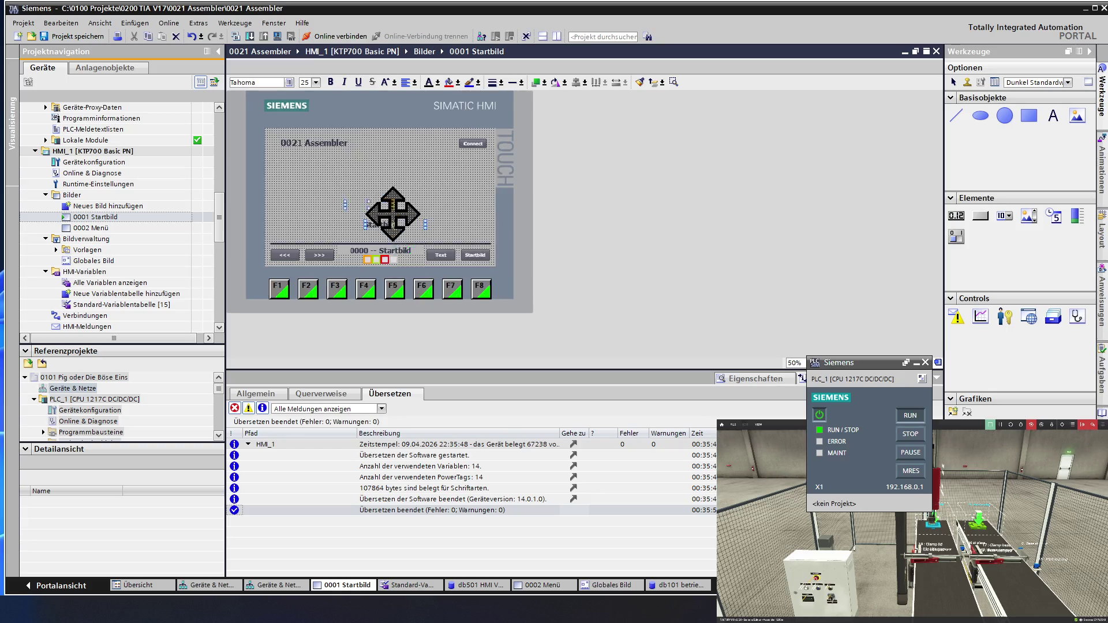
ctrl+scroll(394, 216, down, 2)
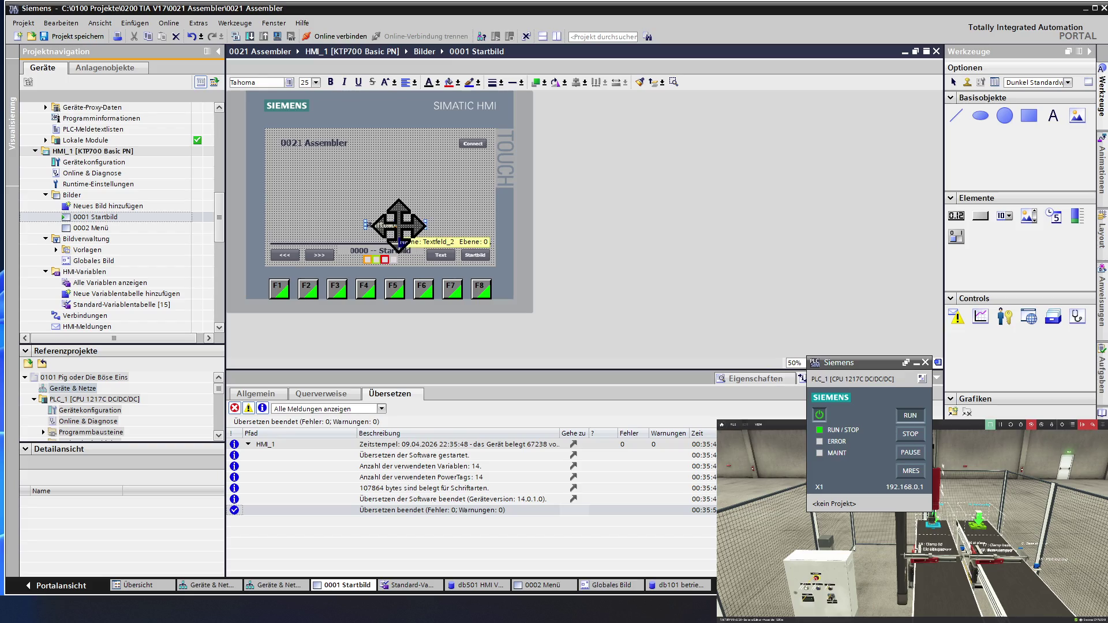
key(Delete)
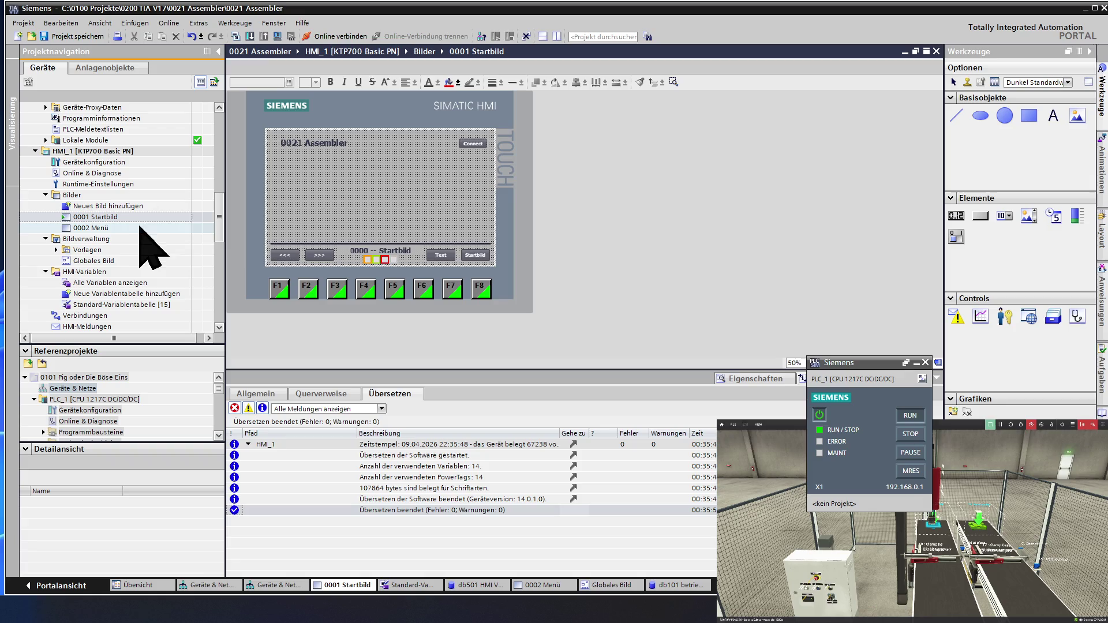
Delete the Menü title text on 0002 Menü and save the project
double_click(103, 229)
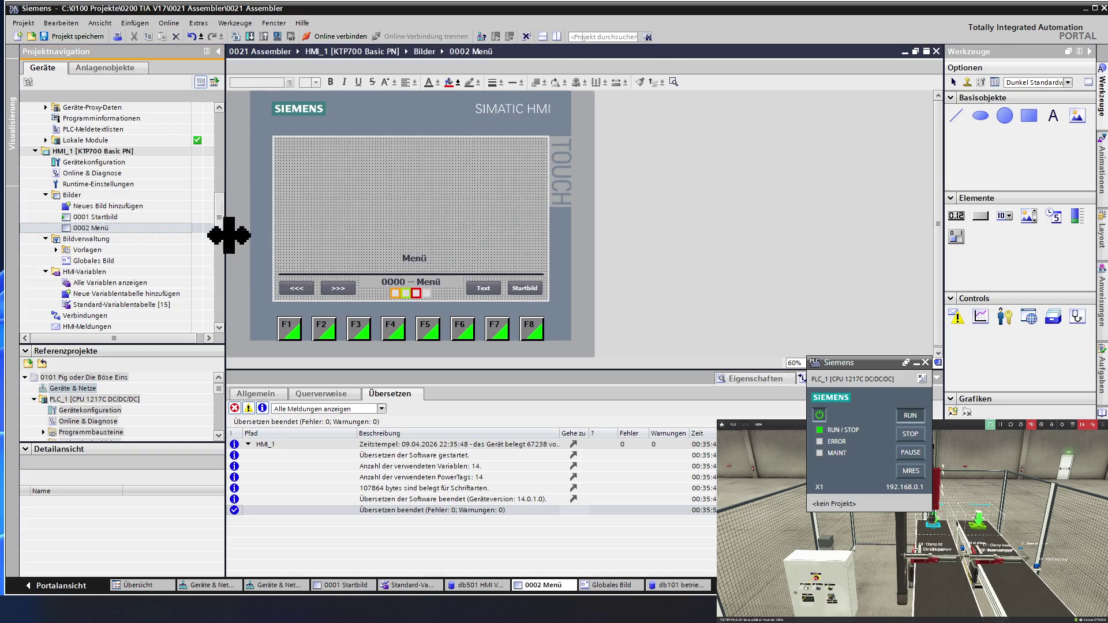
click(412, 256)
key(Delete)
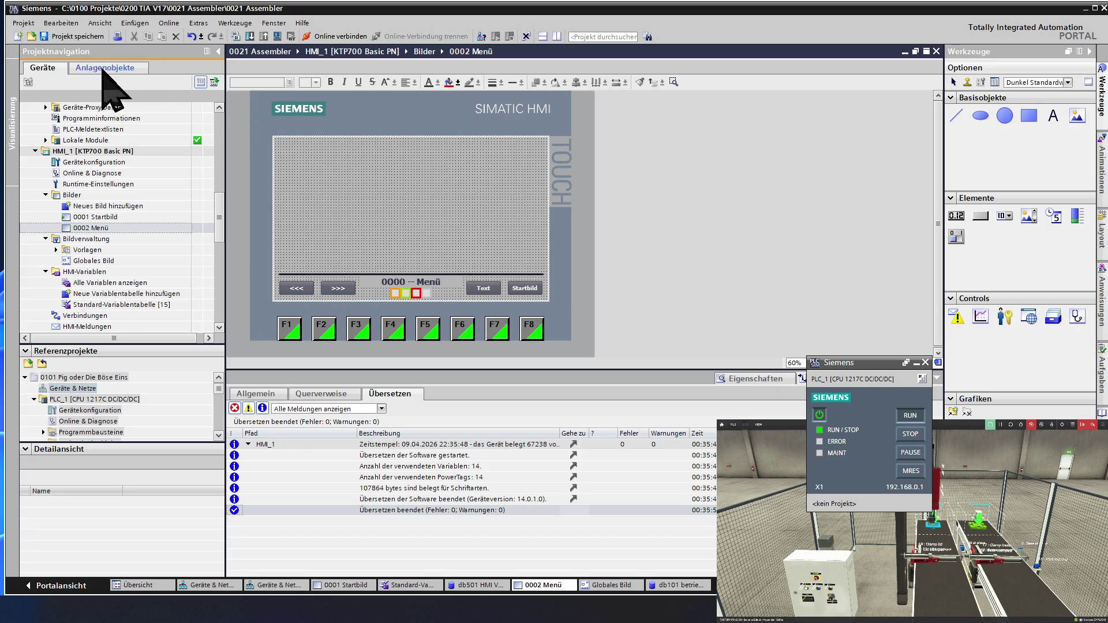
click(76, 36)
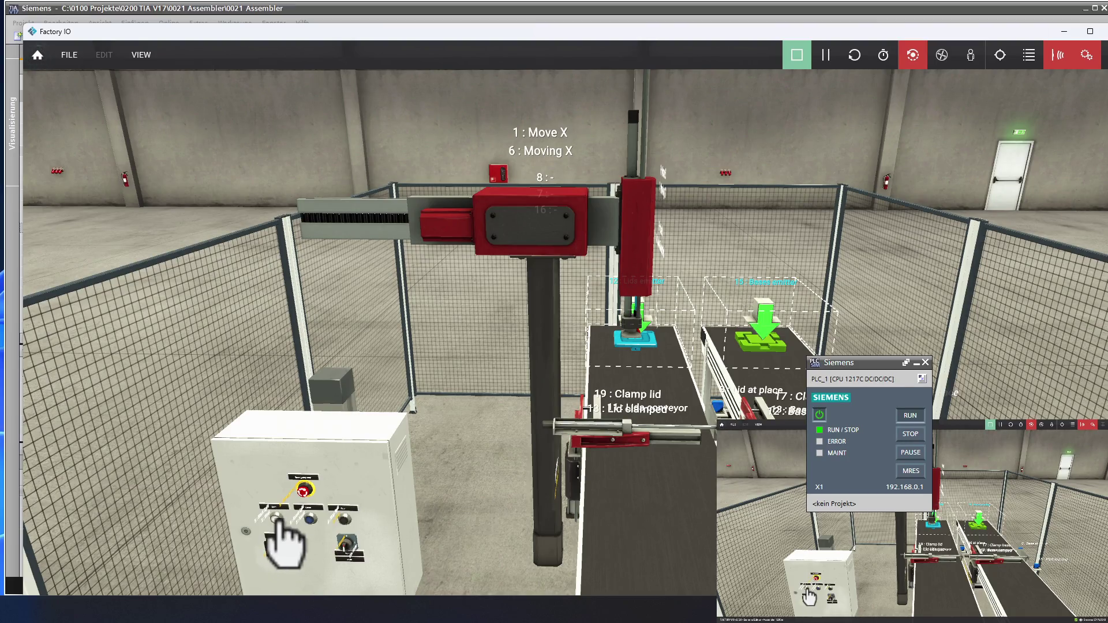
Press the control cabinet's start push-button so lids and bases feed and the gantry moves
click(276, 519)
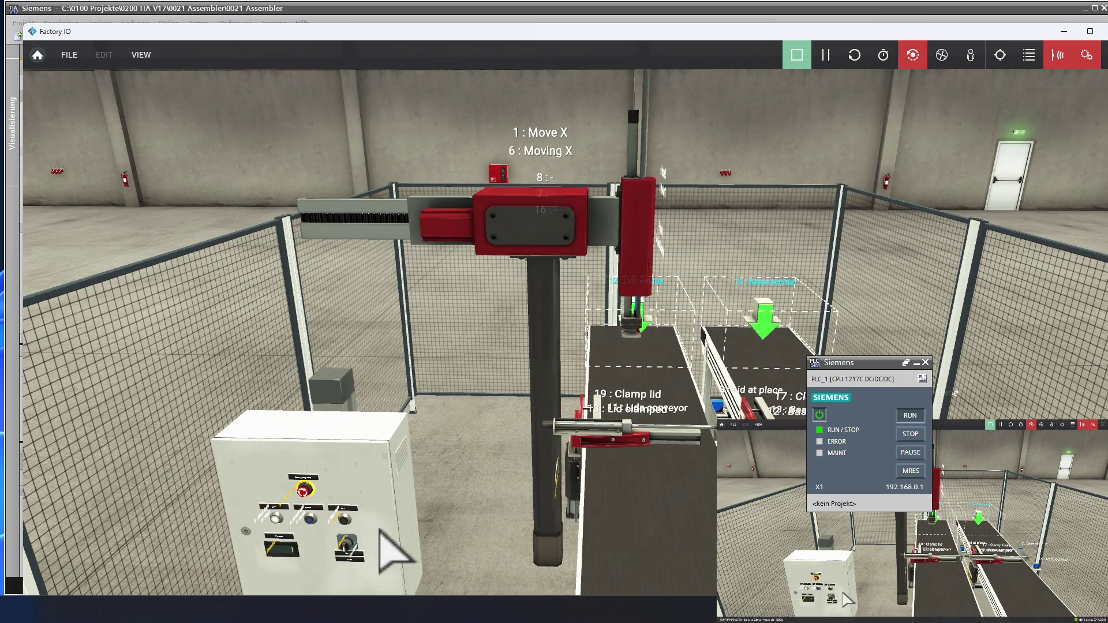
click(276, 517)
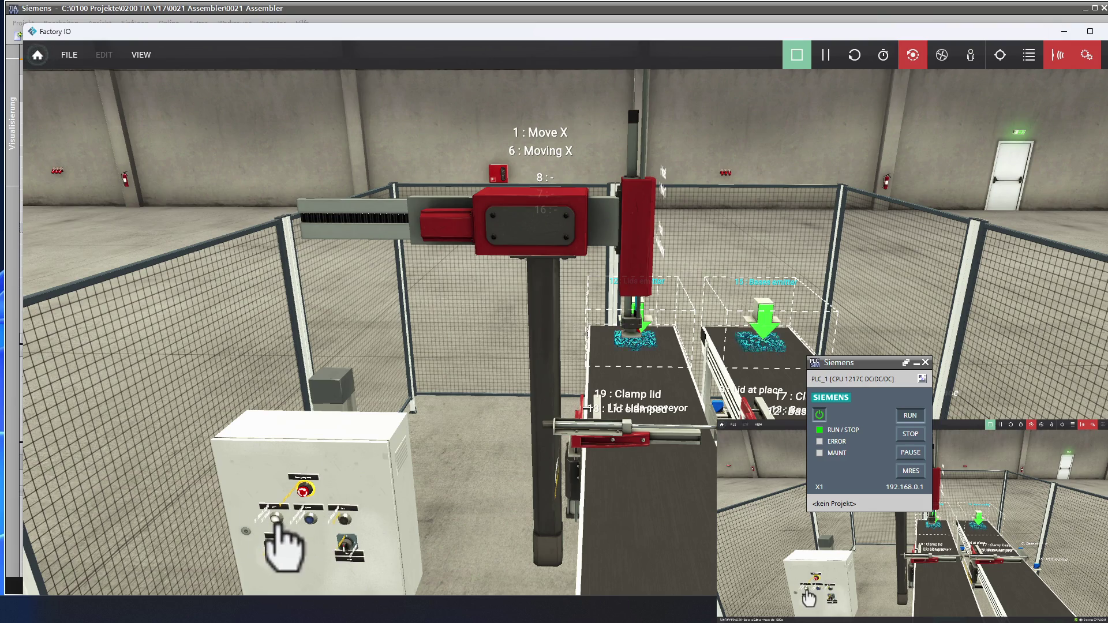